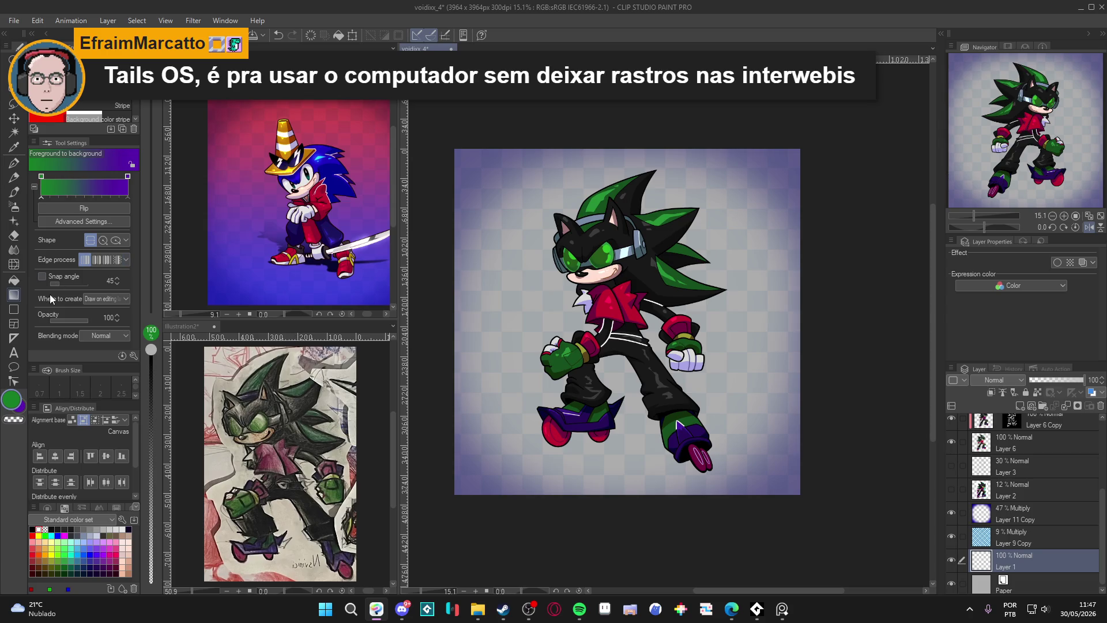
Drag a vertical gradient on Layer 1, redoing it until green sits at top and purple at bottom
drag(564, 198, 554, 480)
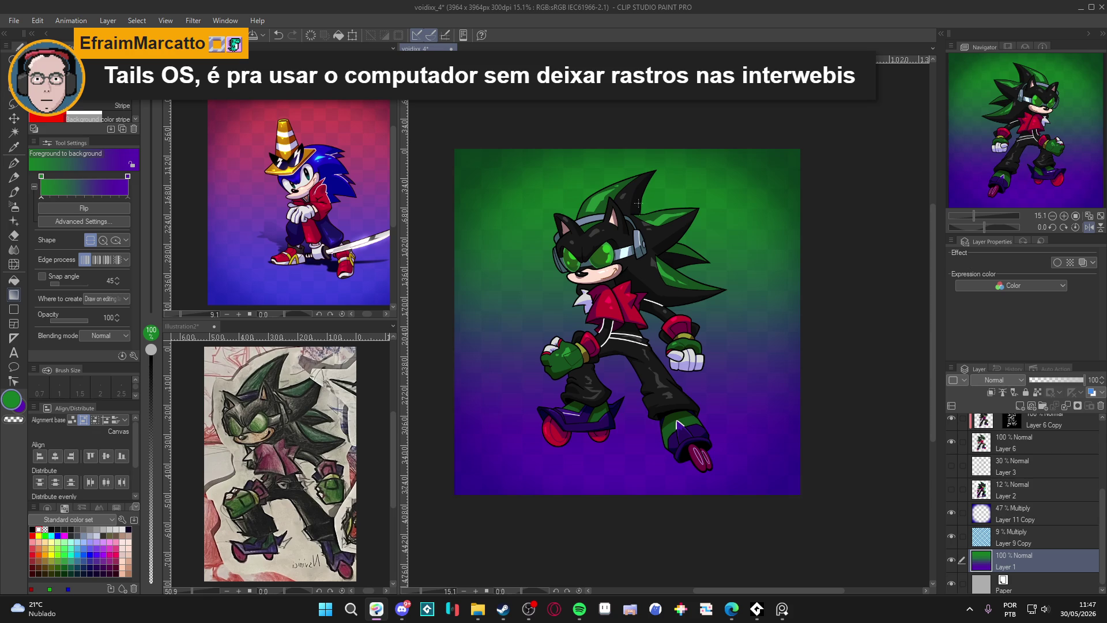
key(ctrl+z)
mouse_move(605, 320)
mouse_down()
mouse_move(598, 521)
mouse_move(599, 506)
mouse_up()
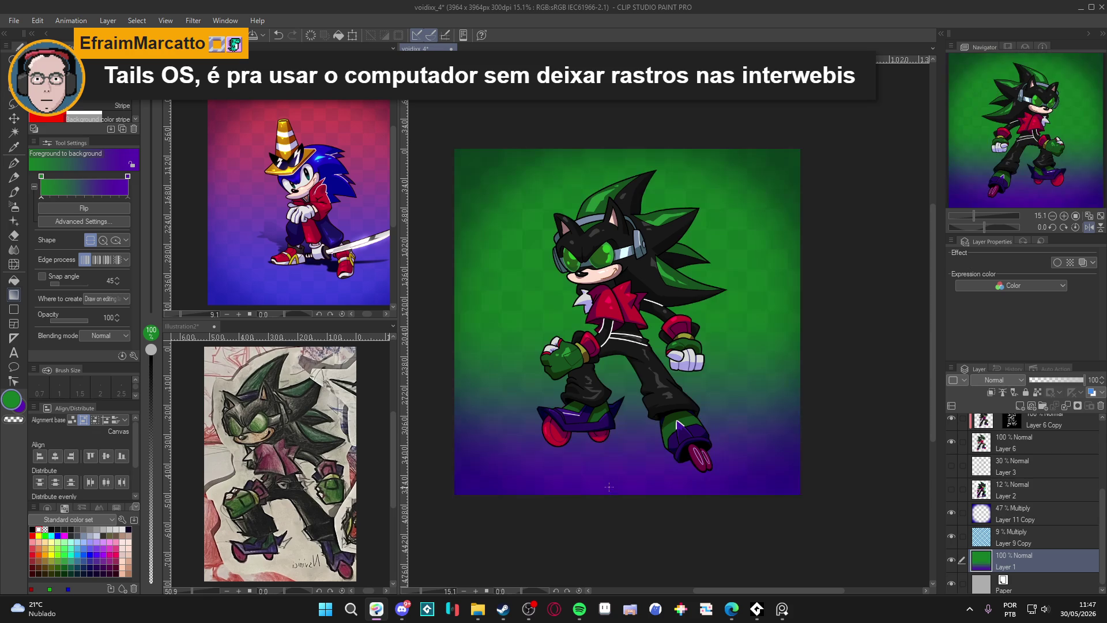
key(ctrl+z)
mouse_move(612, 281)
mouse_down()
mouse_move(611, 521)
mouse_move(610, 503)
mouse_up()
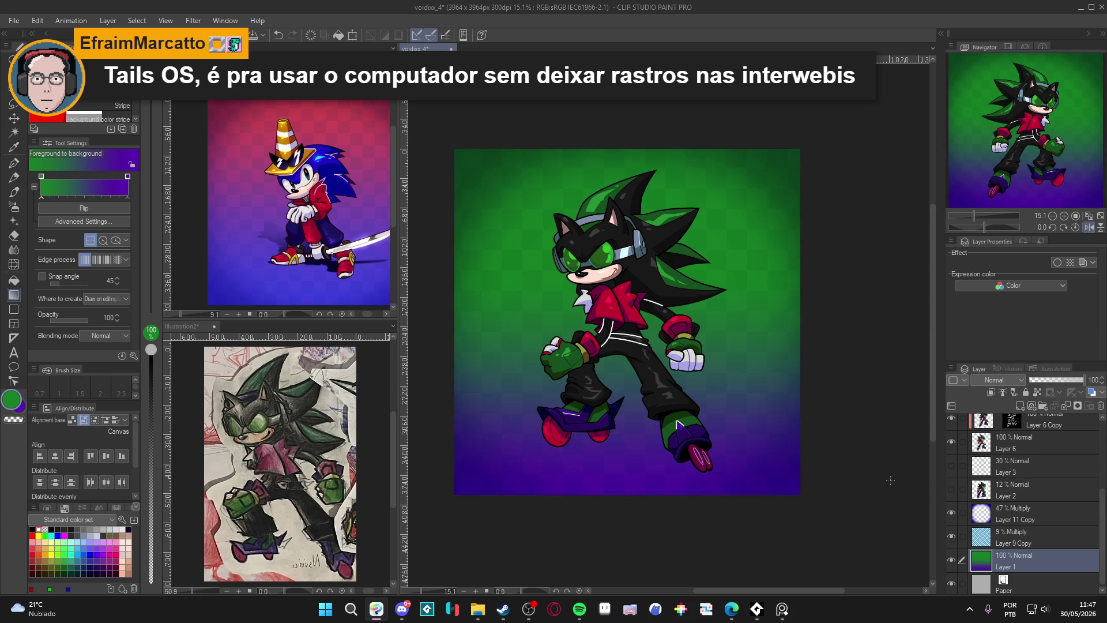
Duplicate Layer 1 and set Layer 1 Copy to Add (Glow) at about 27% opacity
right_click(1008, 559)
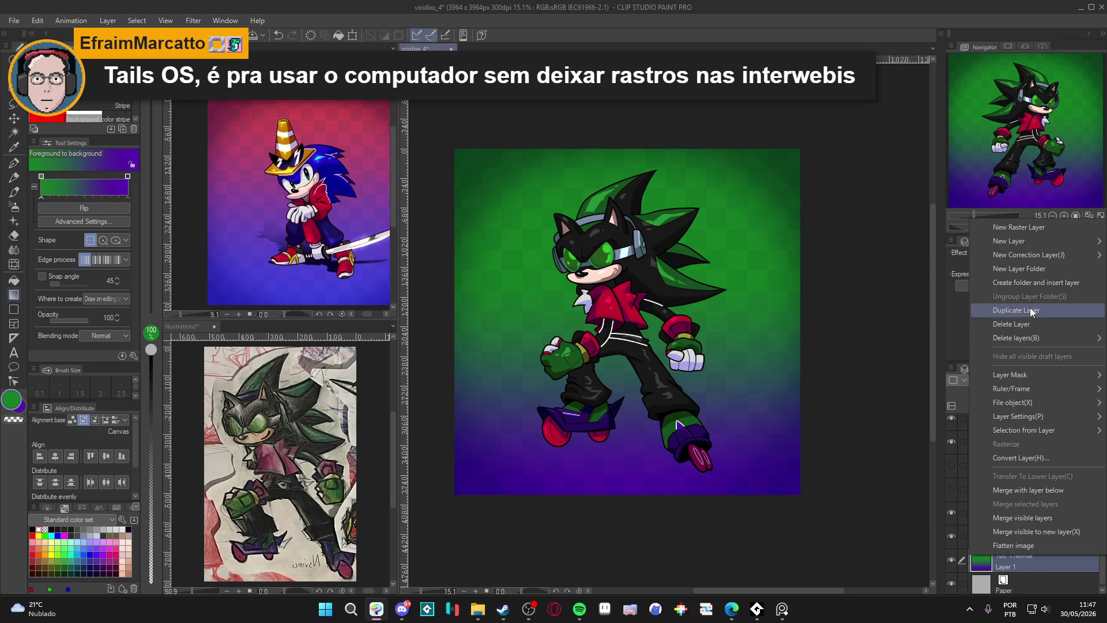
click(1032, 311)
click(996, 380)
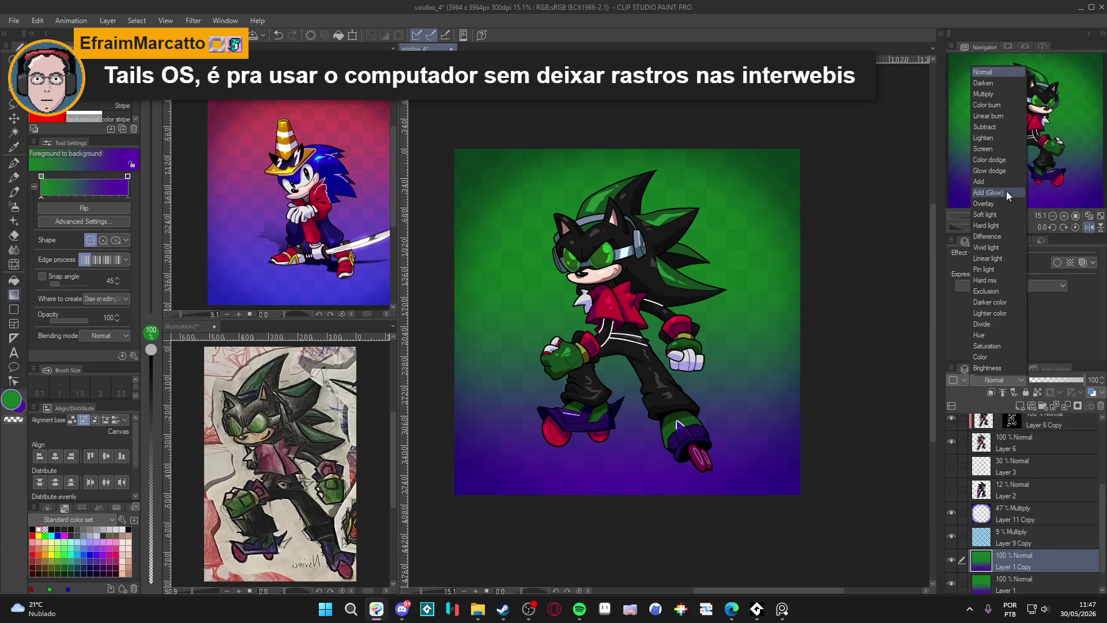
click(1006, 192)
drag(1051, 380, 1042, 382)
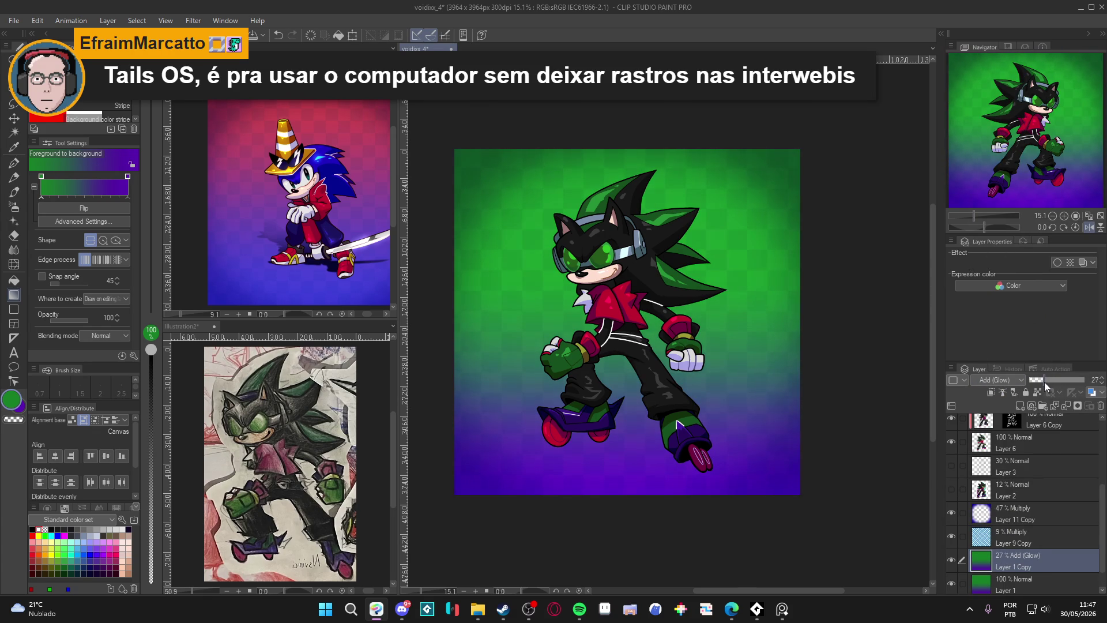
click(1016, 514)
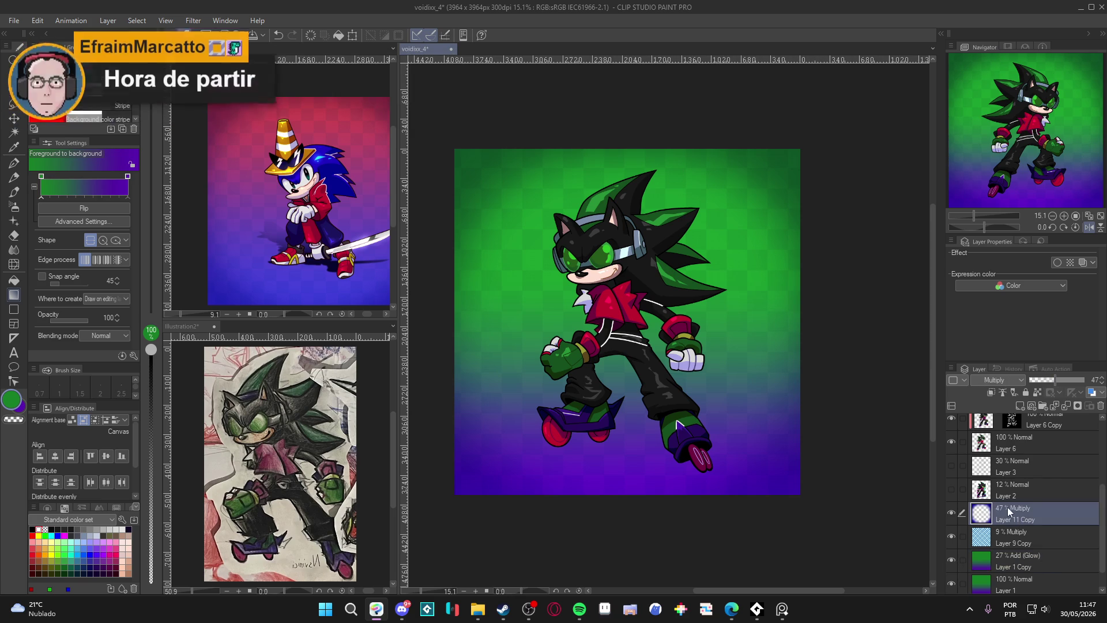
key(ctrl+u)
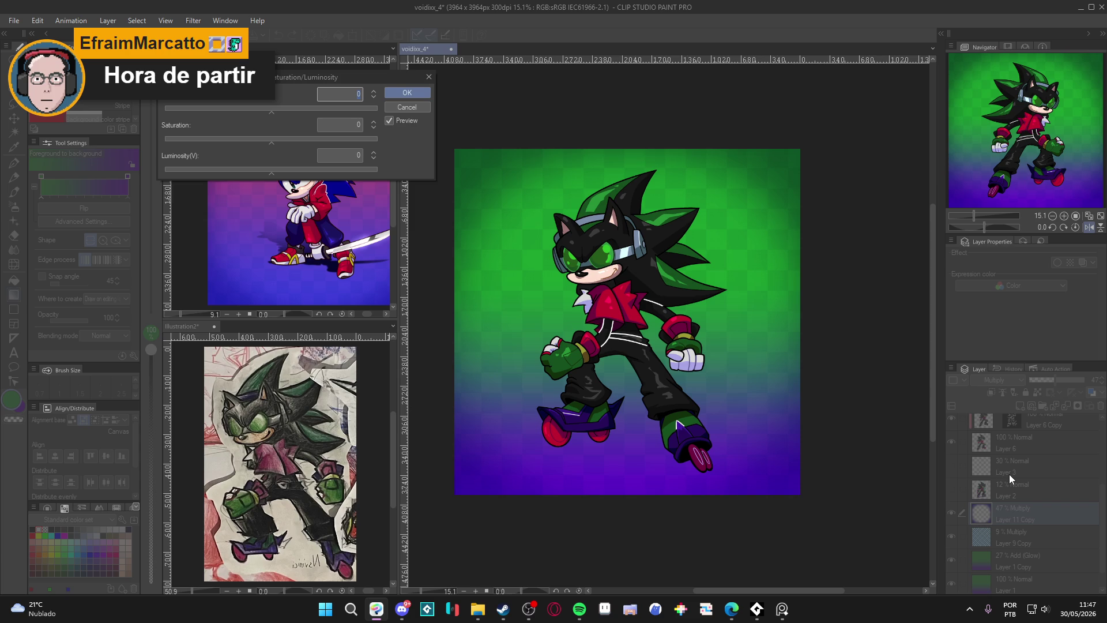
click(286, 115)
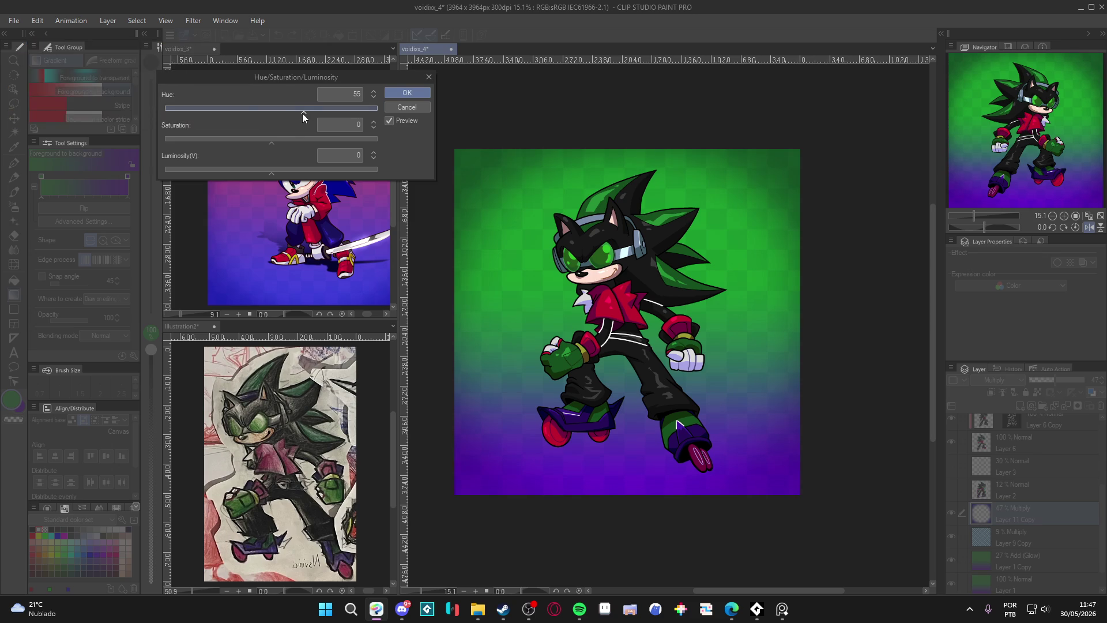
click(317, 114)
click(416, 111)
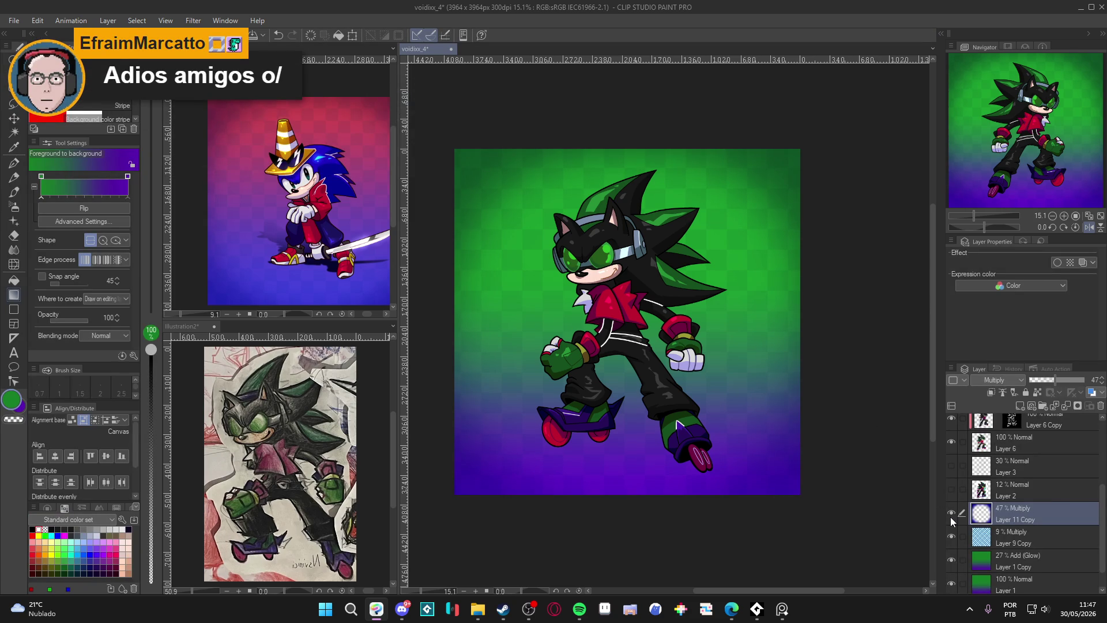
key(ctrl+u)
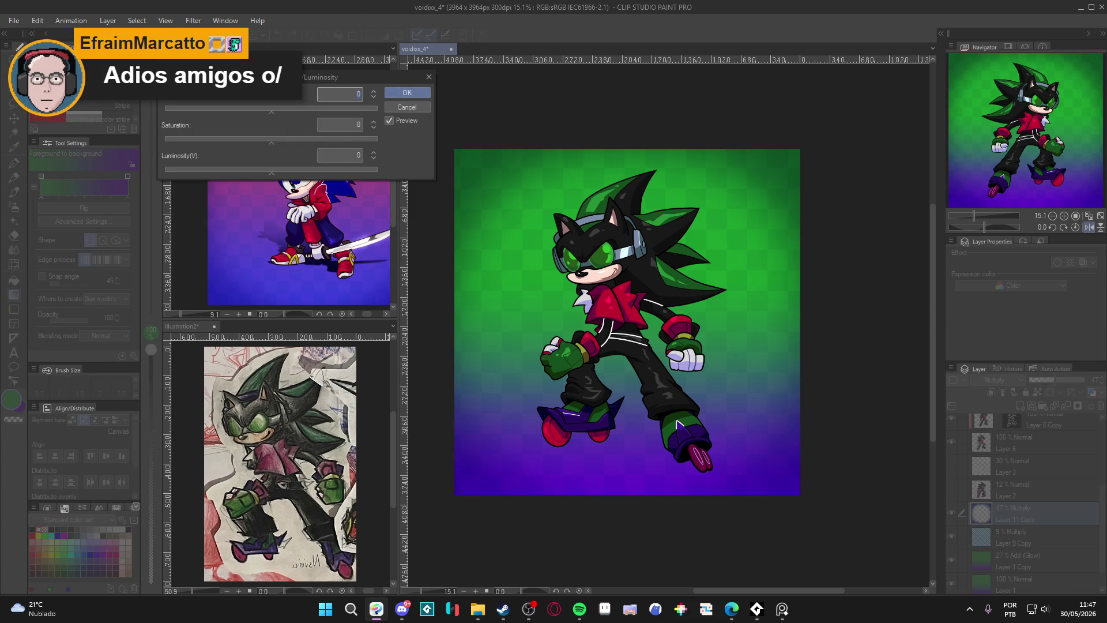
click(236, 109)
click(407, 93)
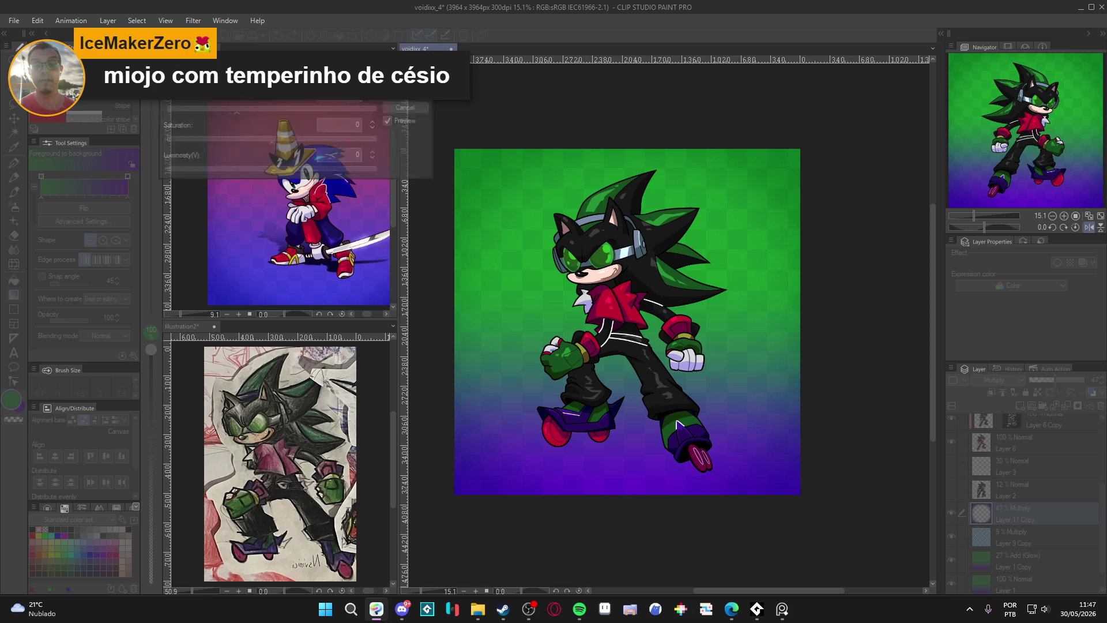
click(955, 514)
click(956, 514)
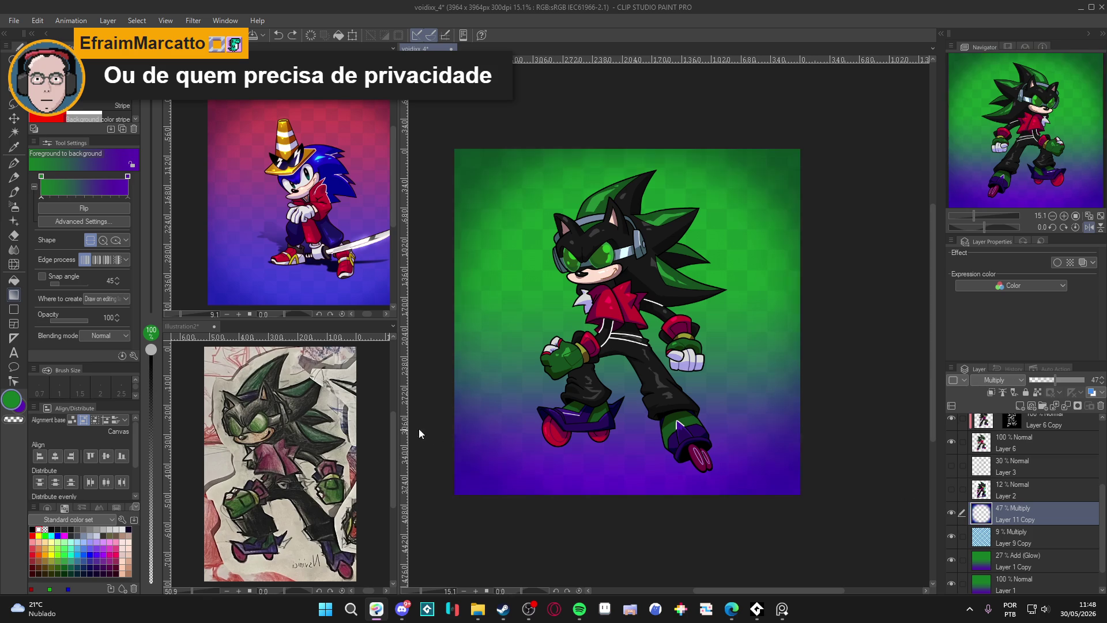
Darken the main drawing colour to a deep green
double_click(17, 397)
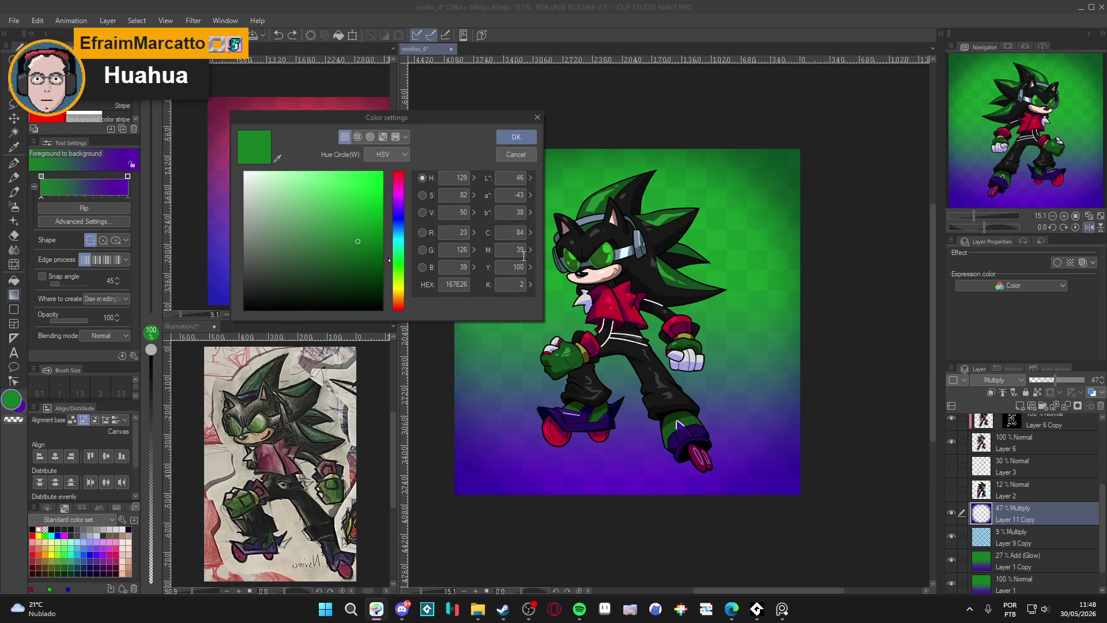
drag(366, 245, 359, 252)
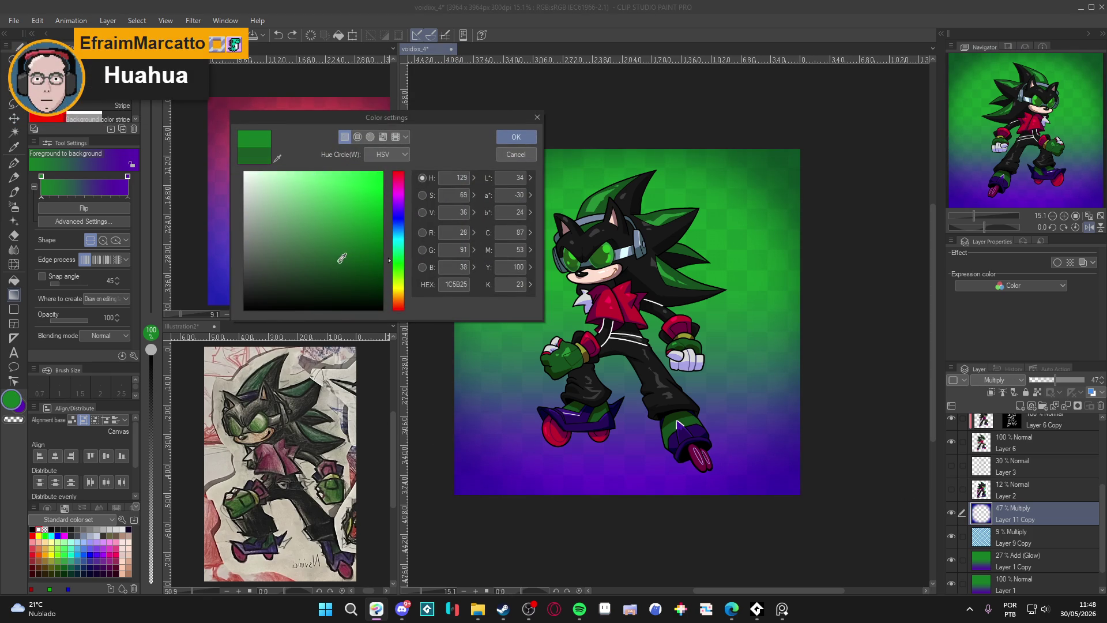
click(516, 137)
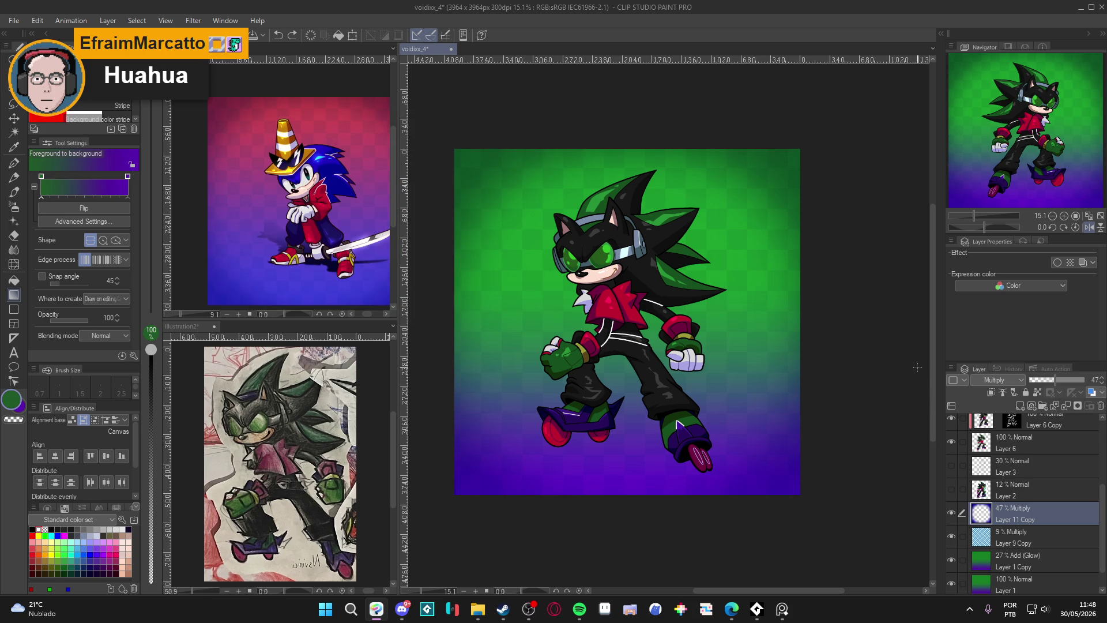
Enable Layer color on Layer 11 Copy, using dark green for both layer and sub colour
click(1082, 263)
click(1090, 276)
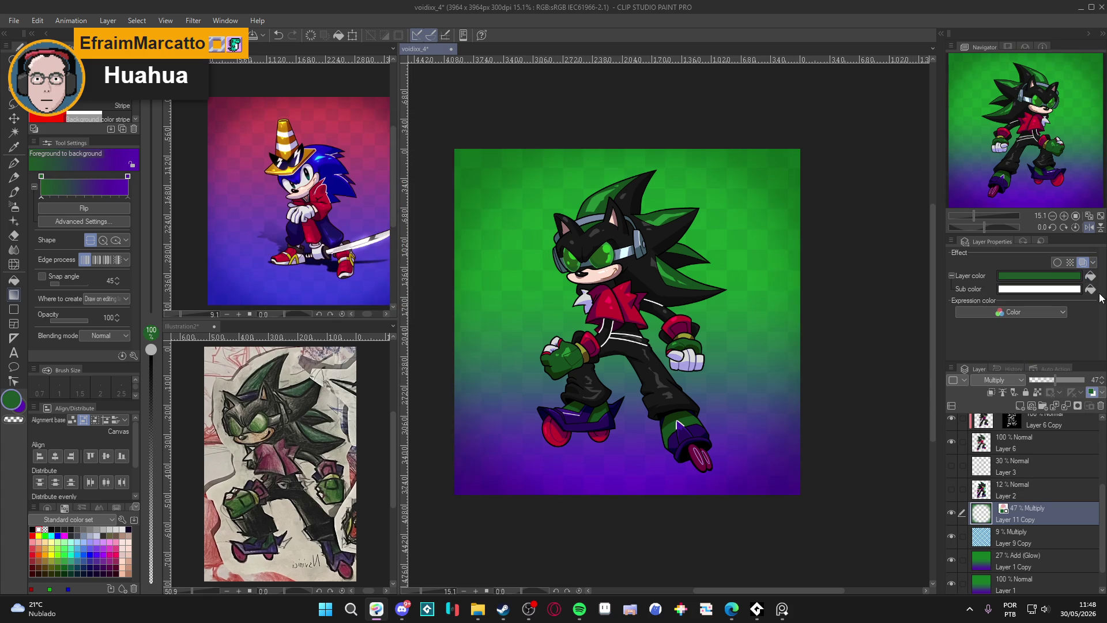
click(1090, 290)
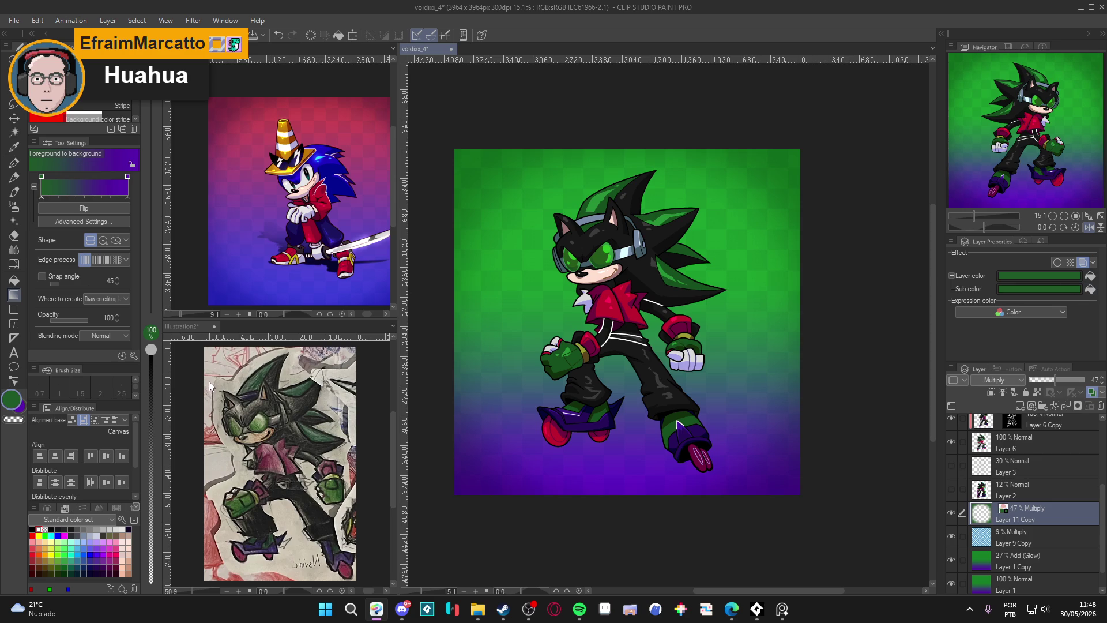
click(13, 402)
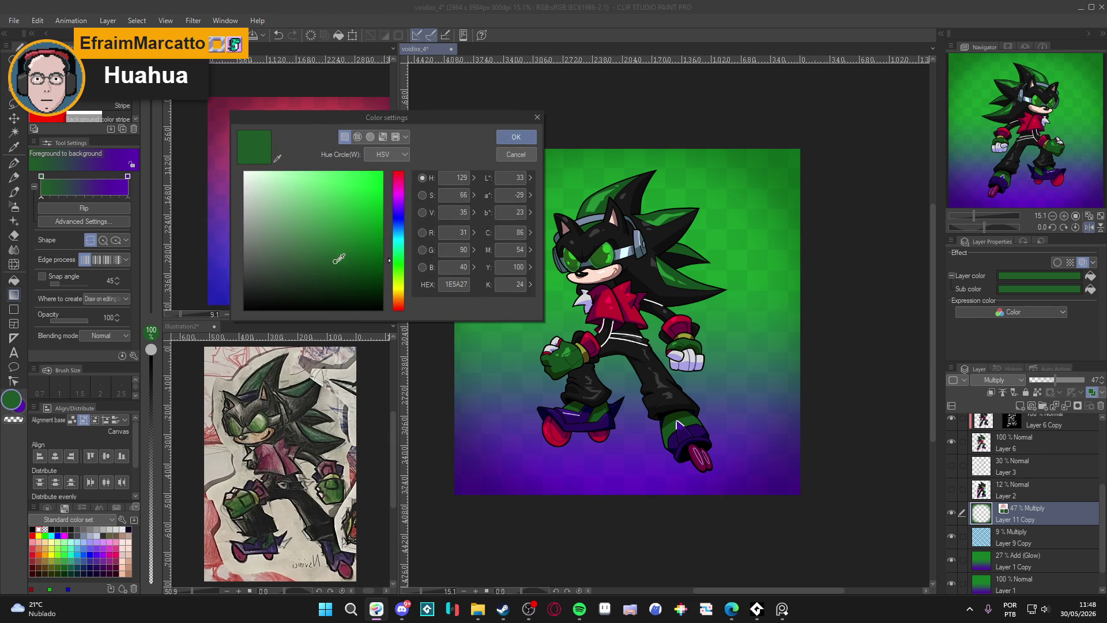
click(519, 154)
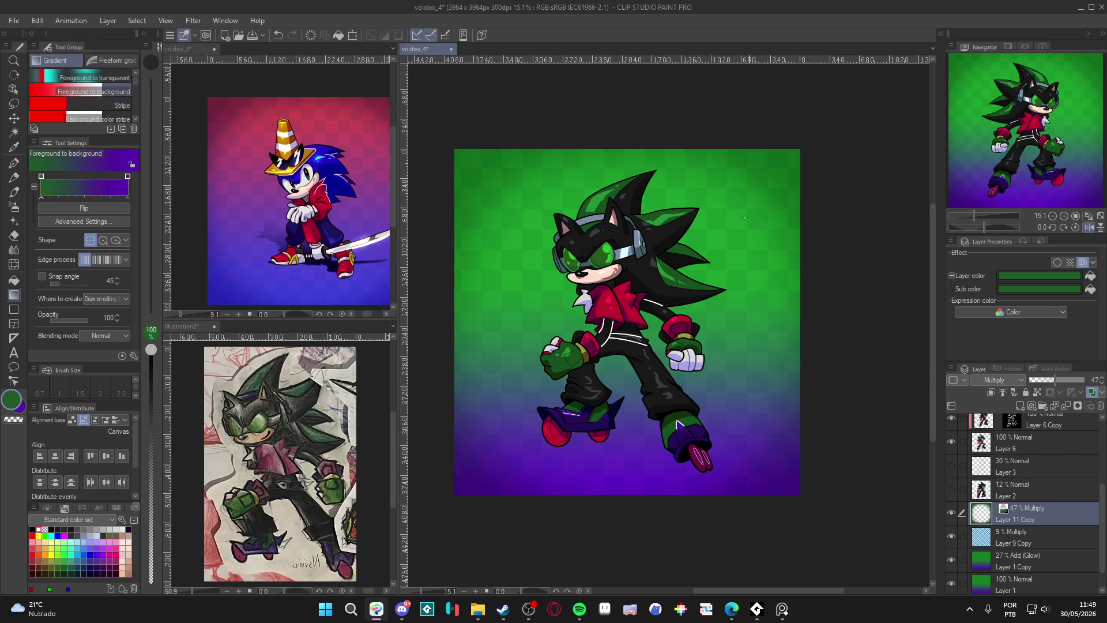
Save the document and group Layers 4 through 6 into a new folder, Folder 1
drag(617, 266, 626, 272)
key(ctrl+s)
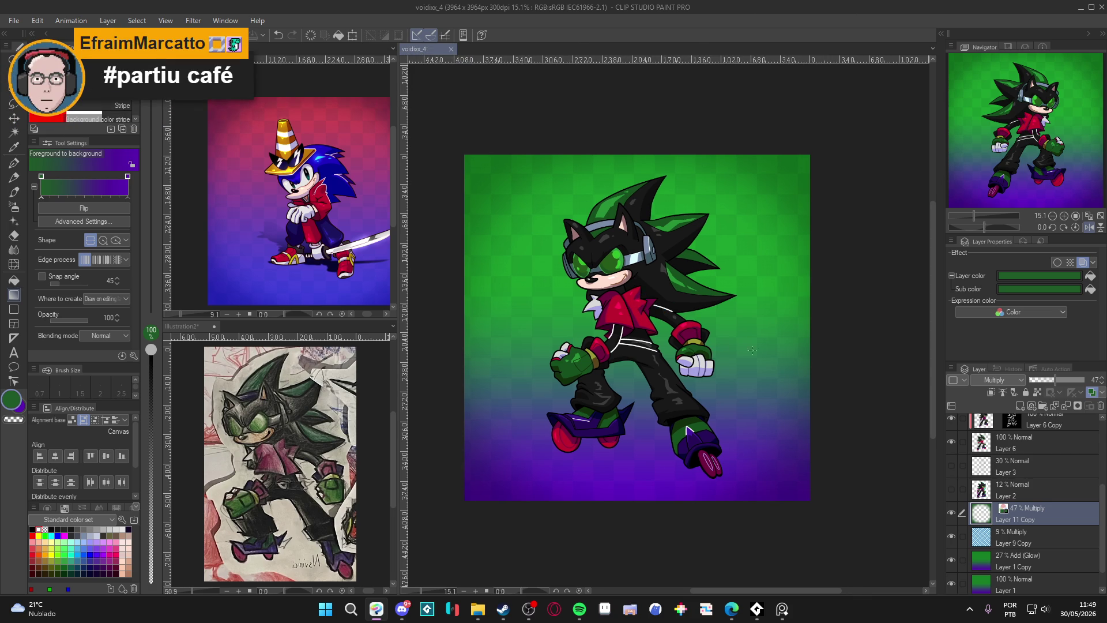
scroll(1020, 513, up, 2)
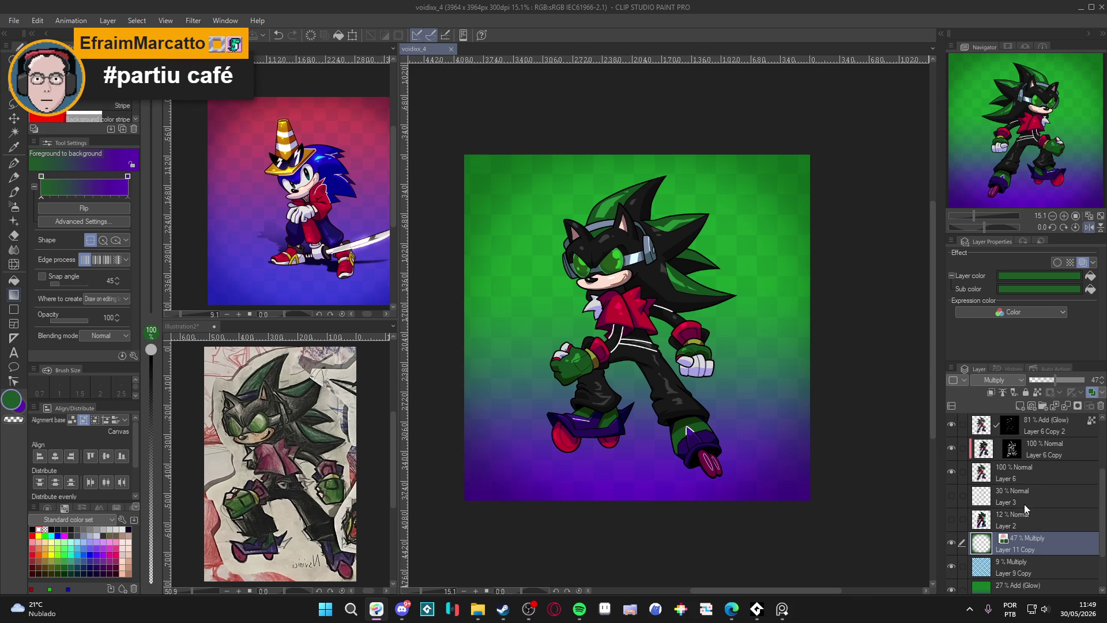
click(1012, 506)
scroll(1012, 505, up, 2)
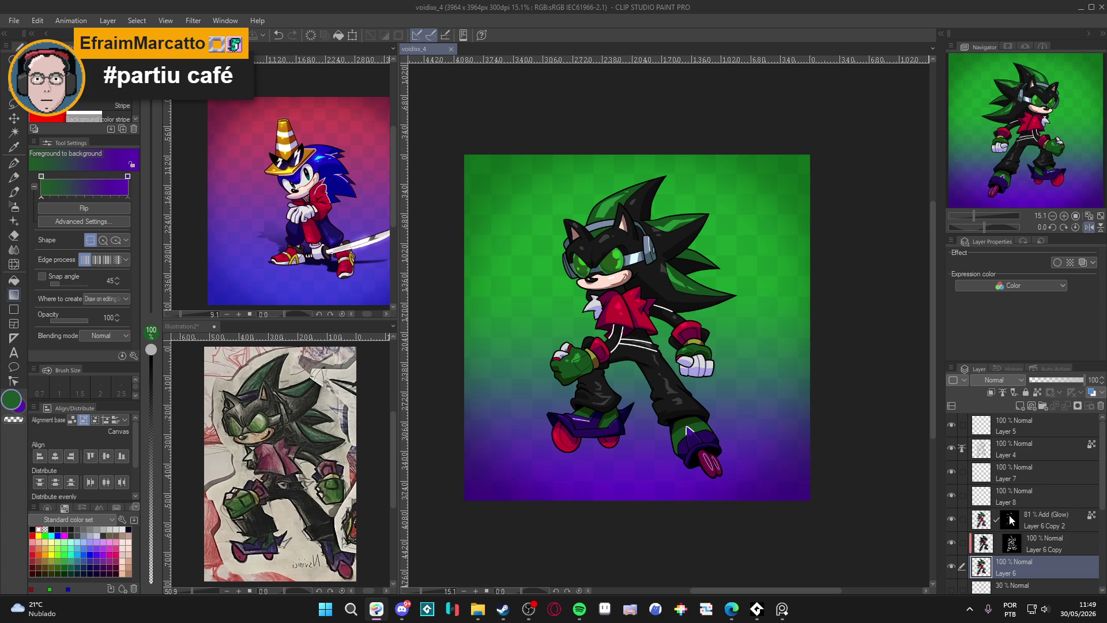
scroll(1022, 453, down, 2)
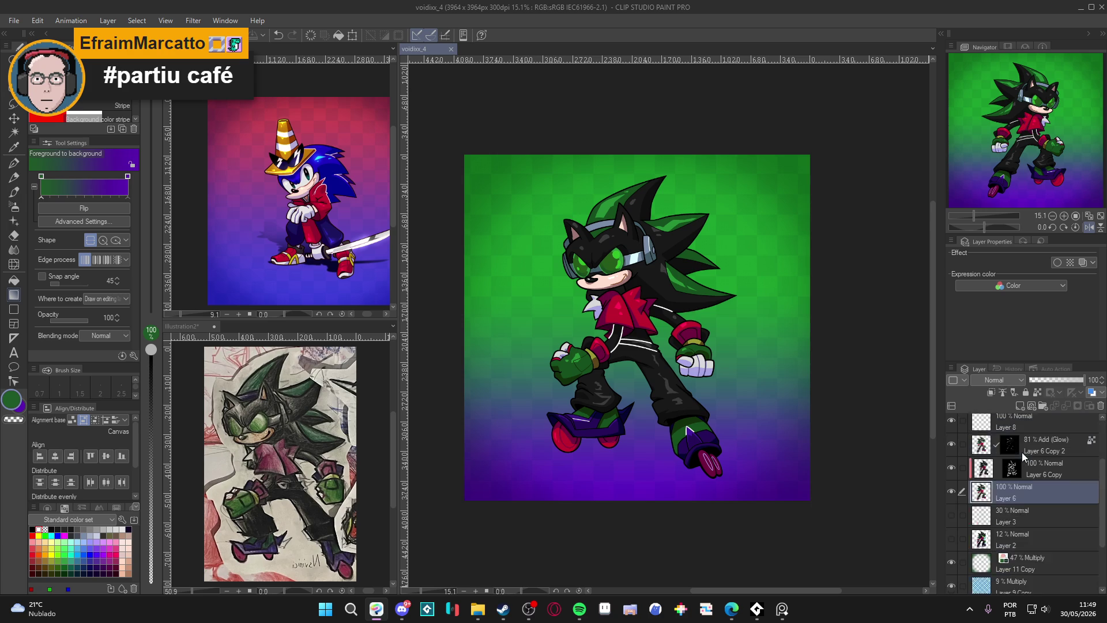
scroll(1021, 452, up, 2)
click(1034, 467)
click(1010, 450)
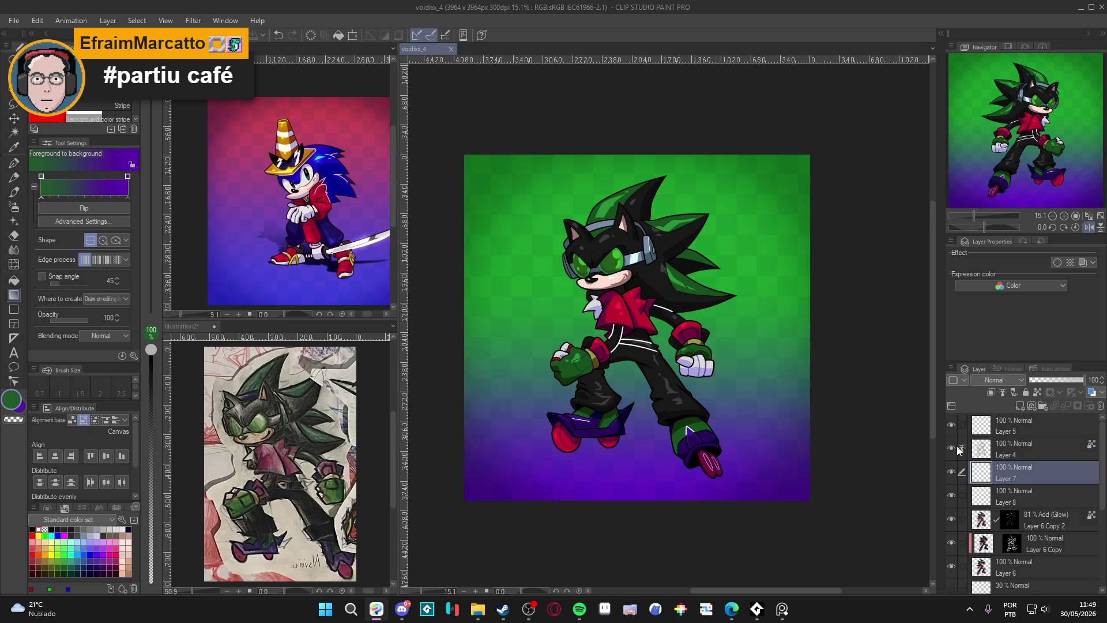
scroll(1025, 449, down, 1)
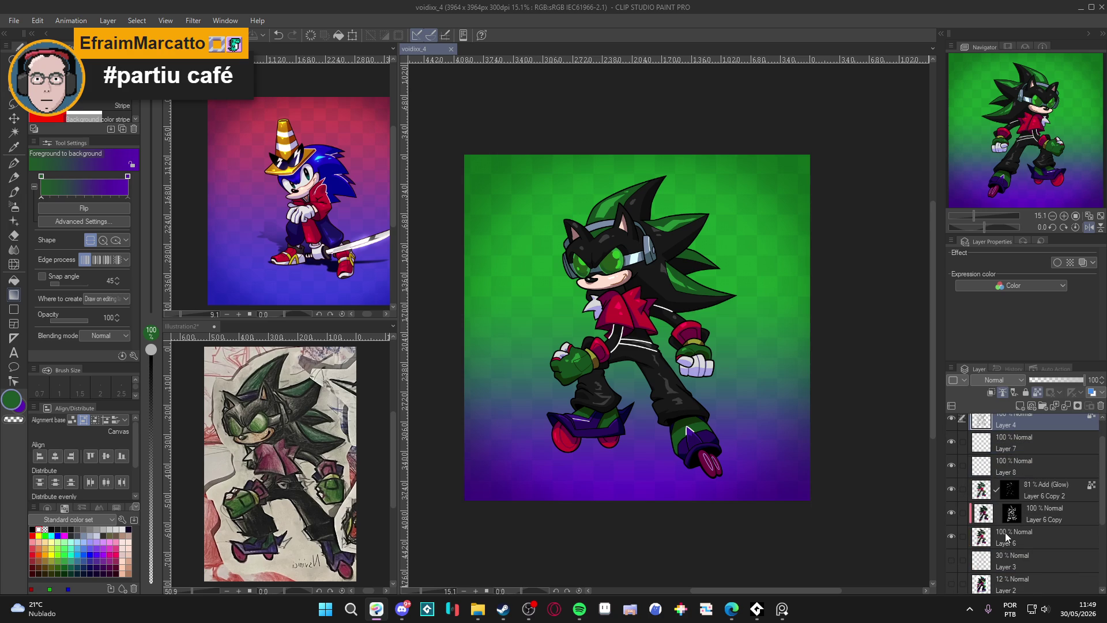
shift+click(1005, 532)
key(ctrl+g)
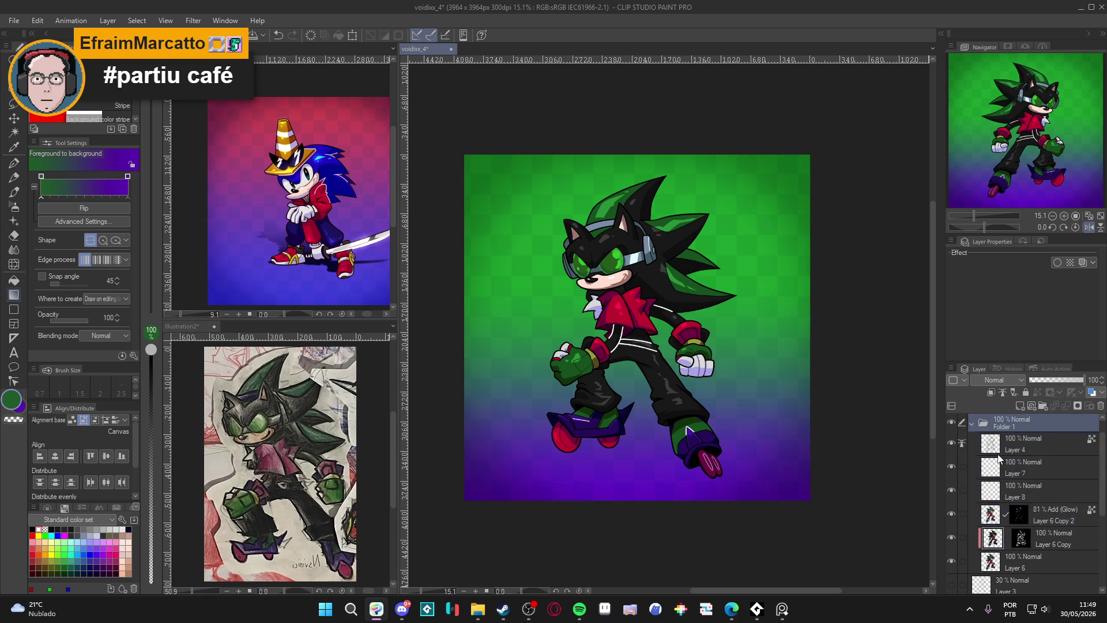
Duplicate Folder 1 and convert the copy into a single raster layer
scroll(1009, 438, up, 1)
click(973, 446)
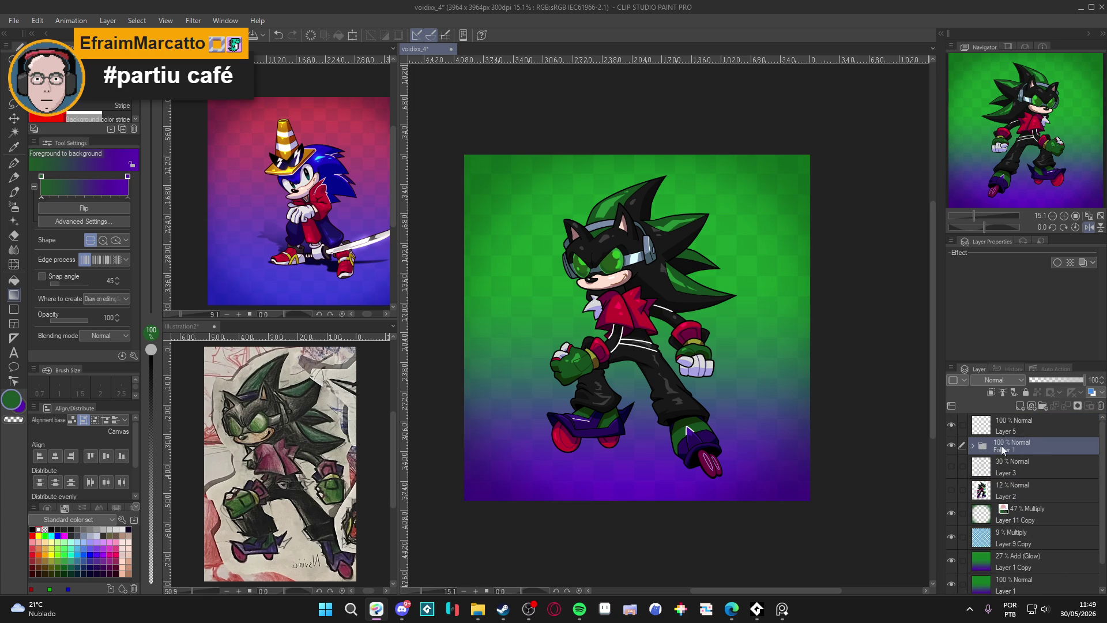
right_click(1003, 449)
click(1040, 196)
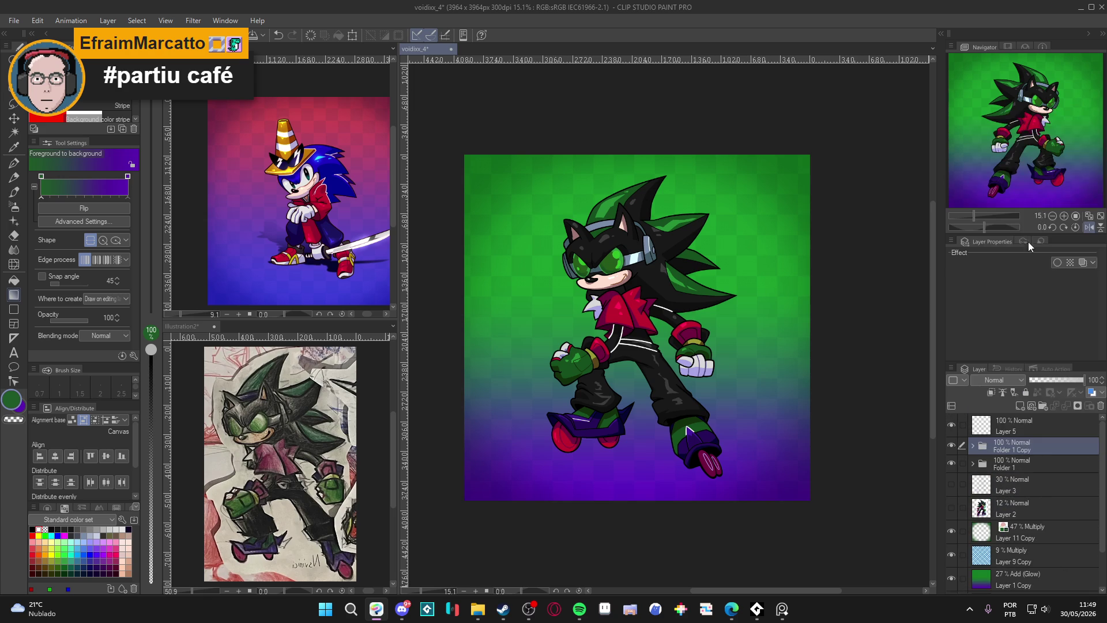
right_click(1026, 448)
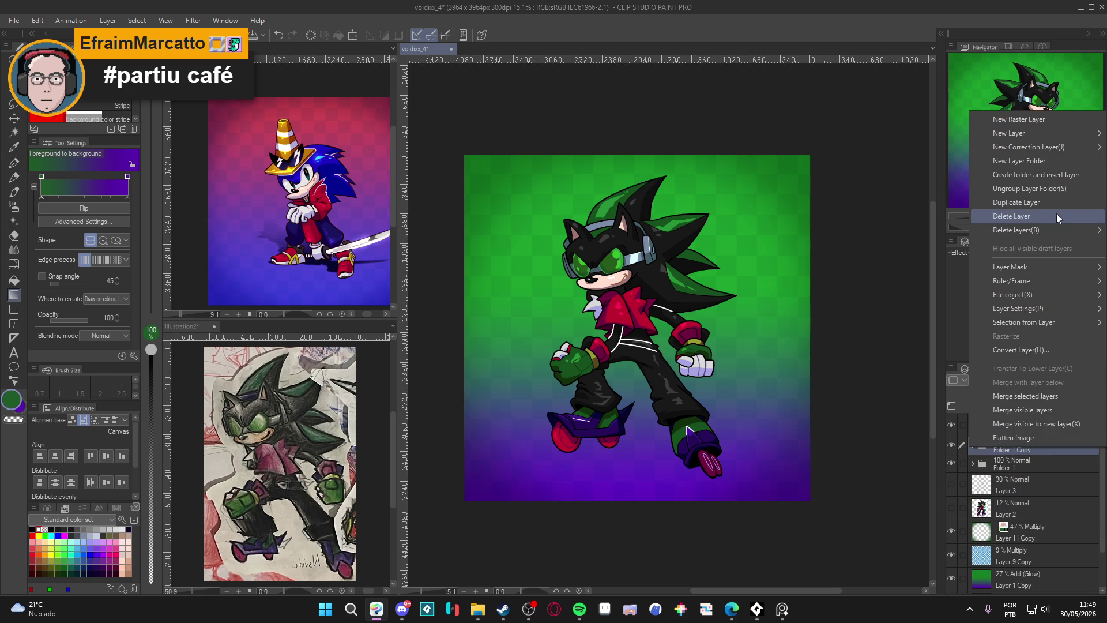
click(1050, 353)
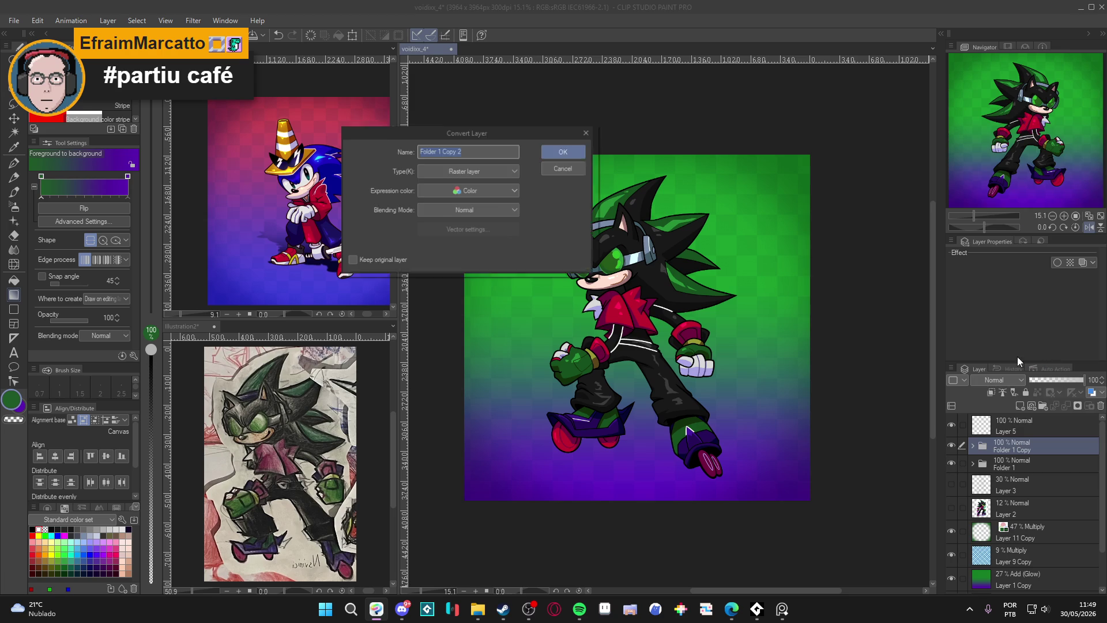
click(563, 152)
scroll(686, 429, up, 2)
Pick purple, set Folder 1 Copy 2 to Multiply, and move it just above Layer 11 Copy
alt+click(689, 443)
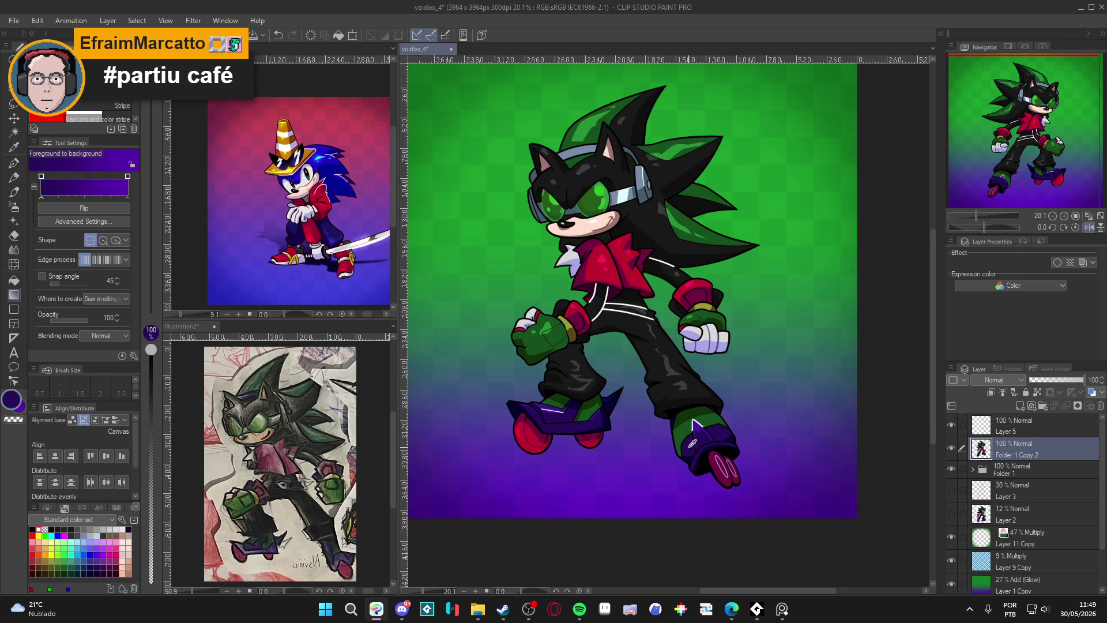
click(1015, 380)
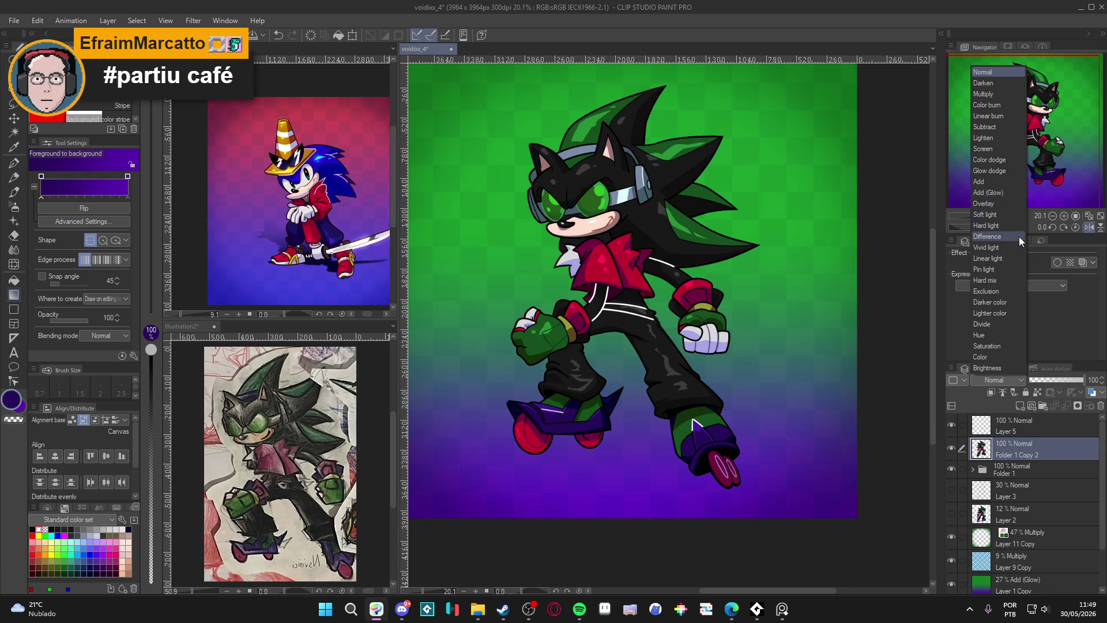
click(1006, 96)
scroll(1021, 430, down, 1)
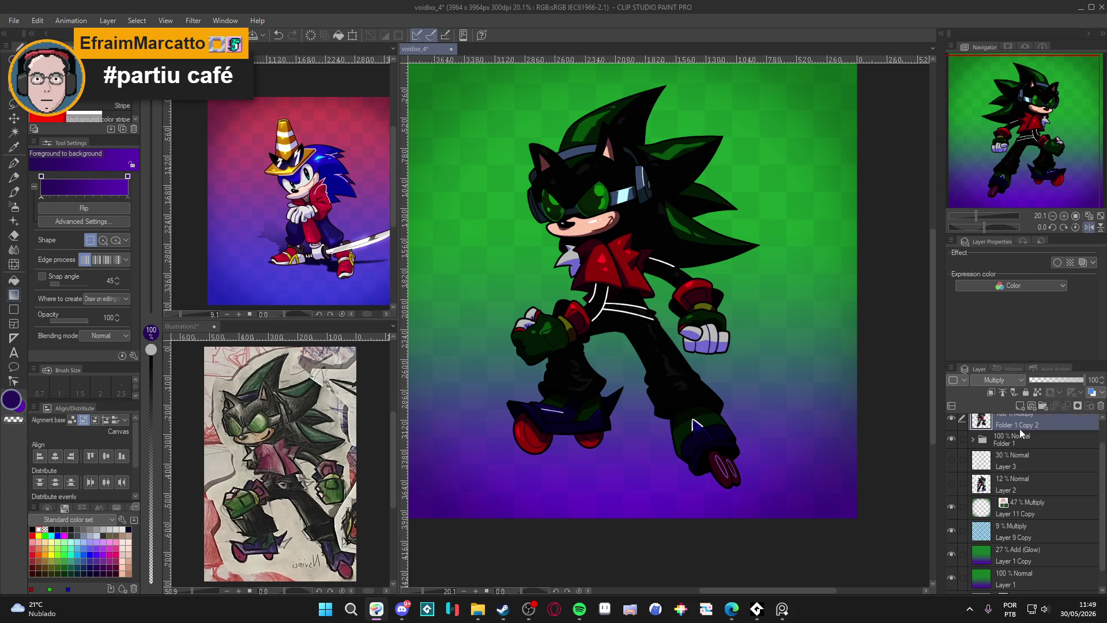
scroll(1035, 431, up, 1)
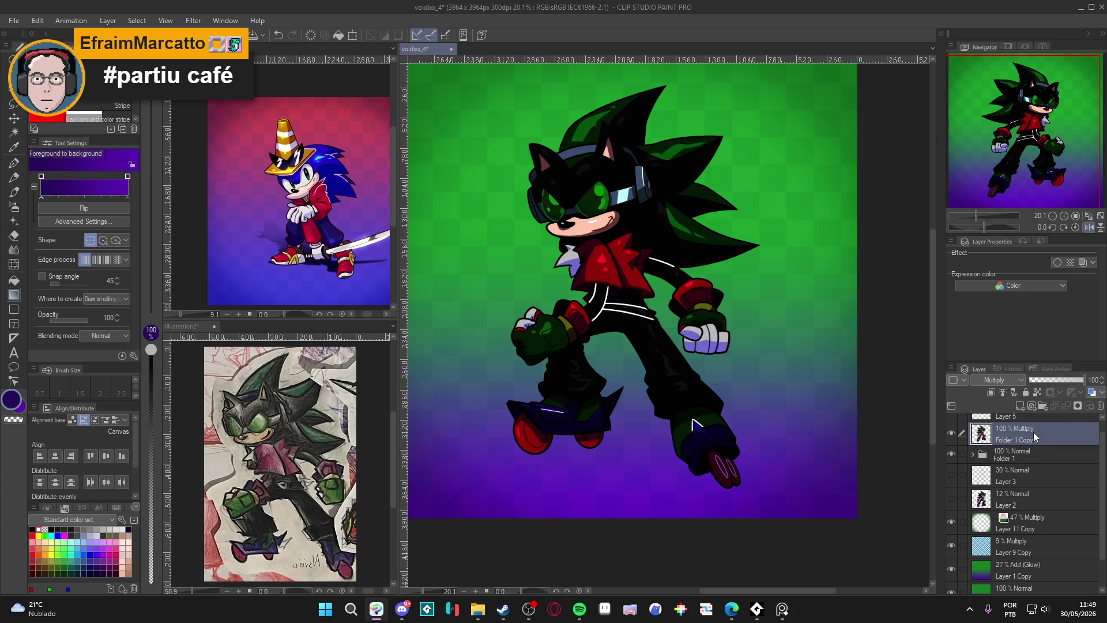
mouse_move(1033, 431)
mouse_down()
mouse_move(1036, 503)
mouse_move(1056, 526)
mouse_move(1054, 515)
mouse_up()
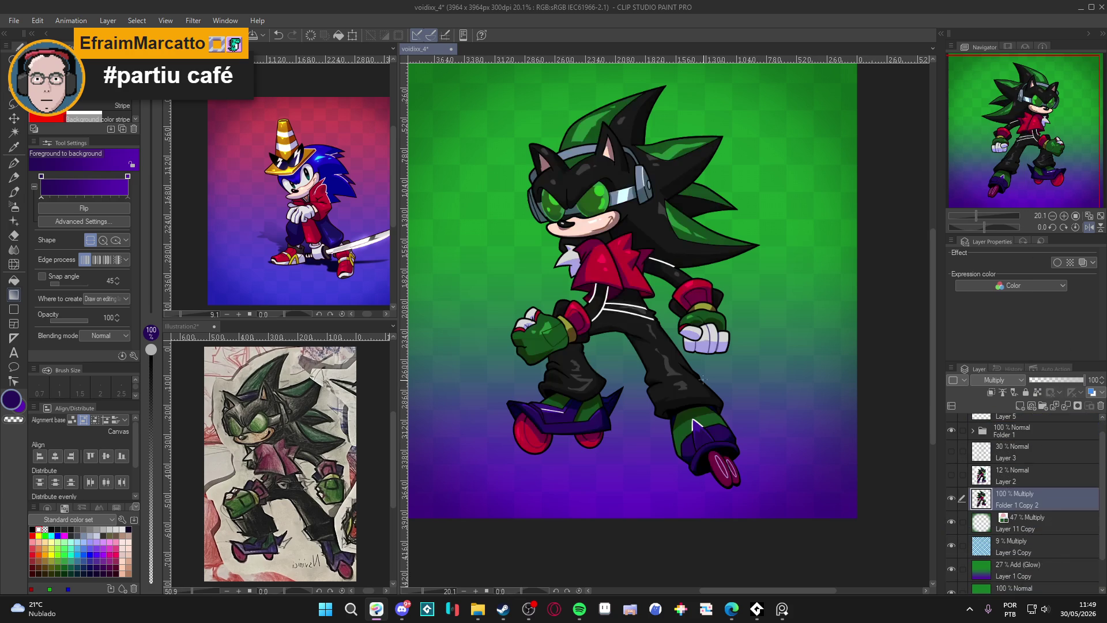
Squash the copy flat toward the feet and tint it purple with Layer Color
scroll(702, 379, down, 2)
key(ctrl+t)
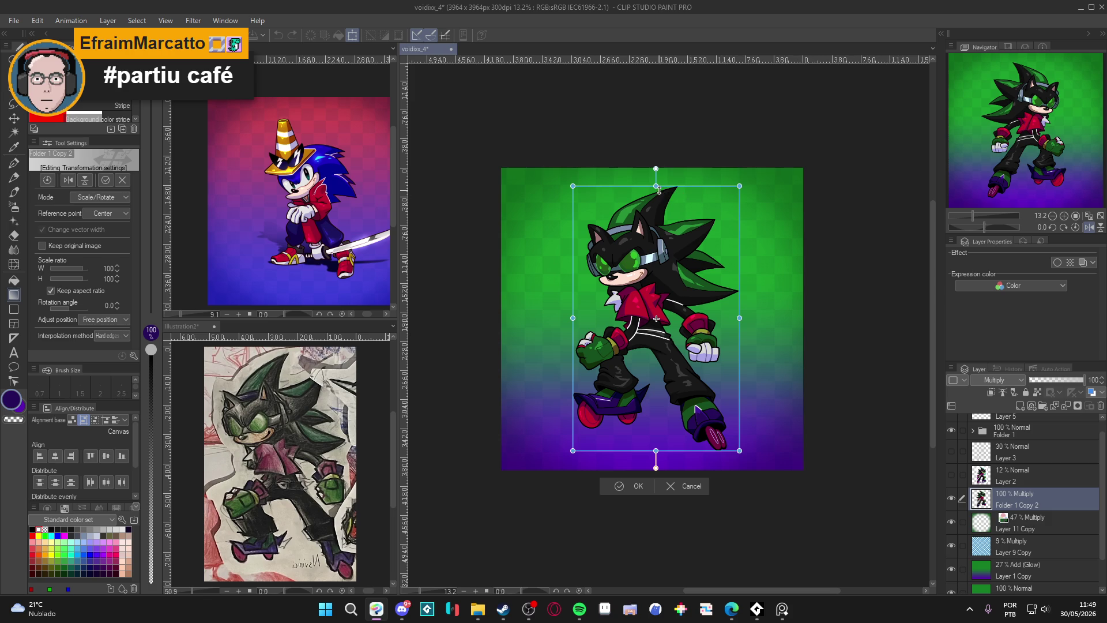
drag(659, 188, 662, 396)
key(Return)
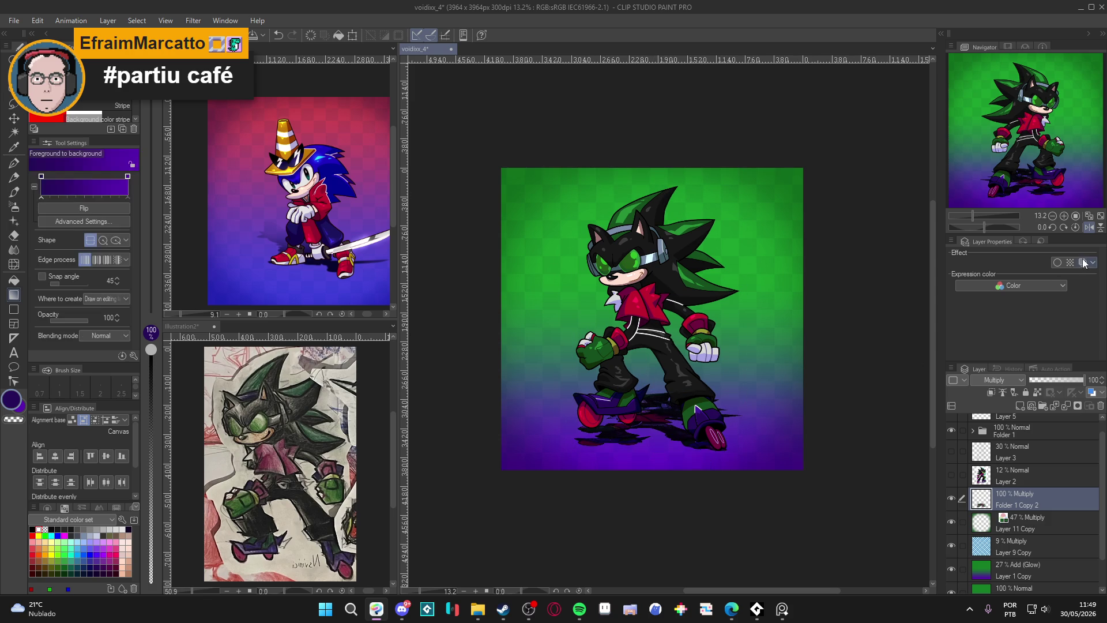
click(1083, 262)
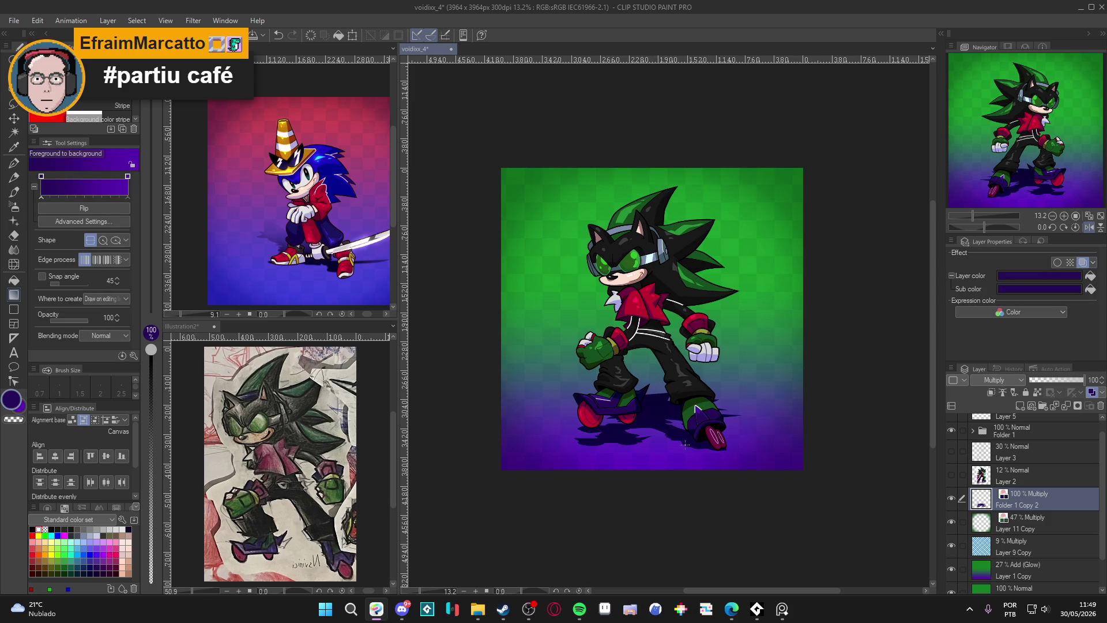
Skew and stretch the purple shadow so it sits beneath the skates
click(194, 21)
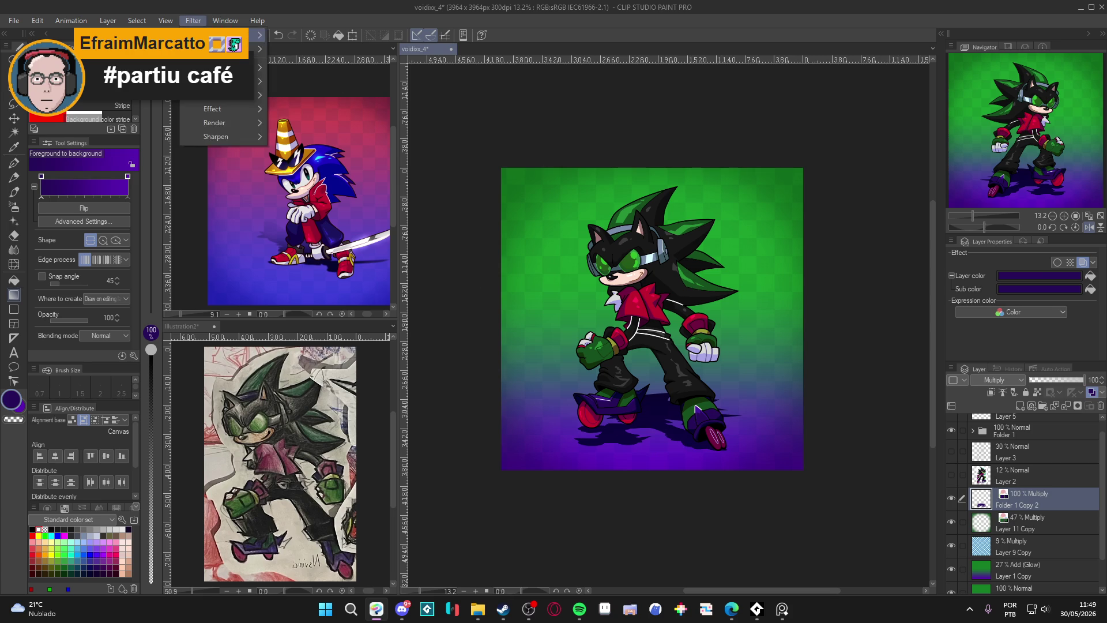
mouse_move(239, 70)
click(786, 7)
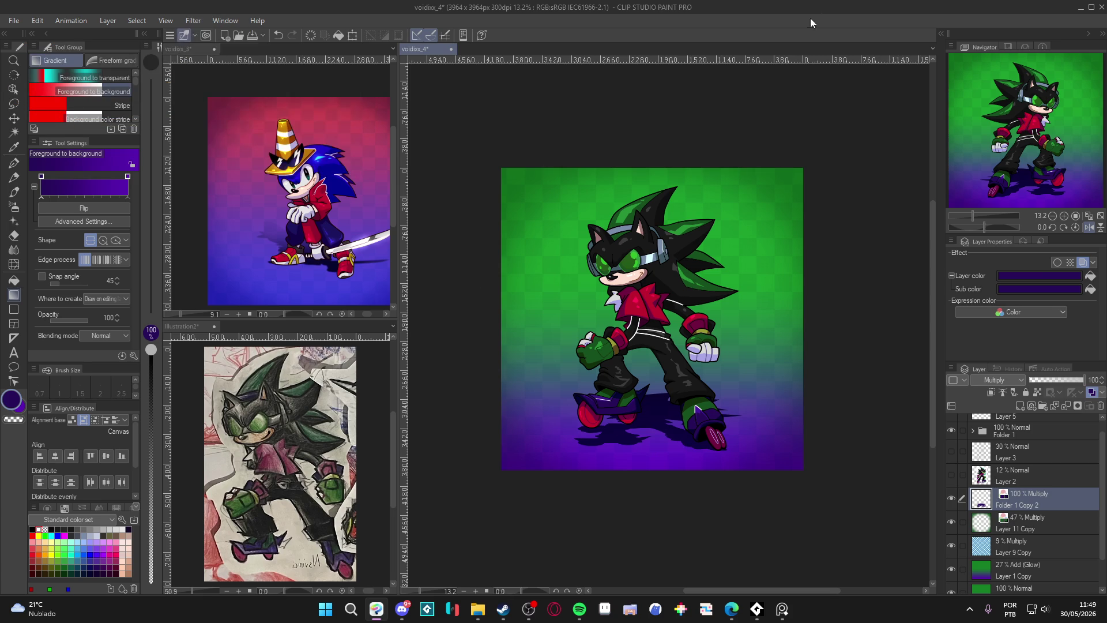
key(ctrl+t)
drag(575, 456, 575, 428)
mouse_move(659, 392)
mouse_down()
mouse_move(656, 355)
mouse_move(618, 365)
mouse_up()
Commit the shadow's shape and apply a Gaussian blur of strength 24.32 to it
key(Return)
click(193, 21)
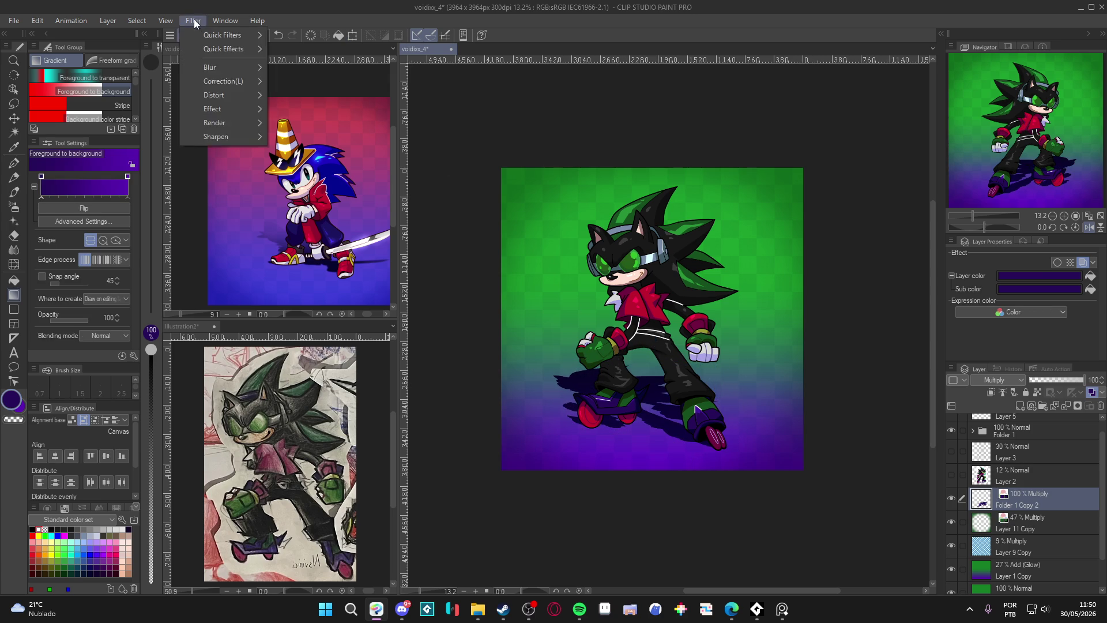
mouse_move(219, 68)
click(352, 99)
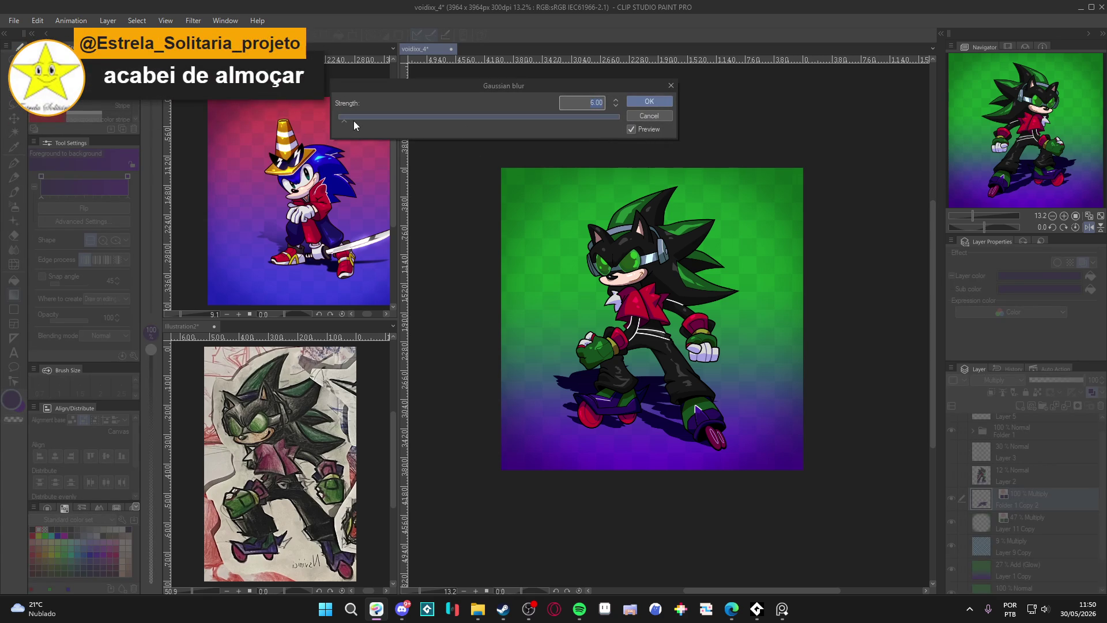
drag(354, 120, 370, 122)
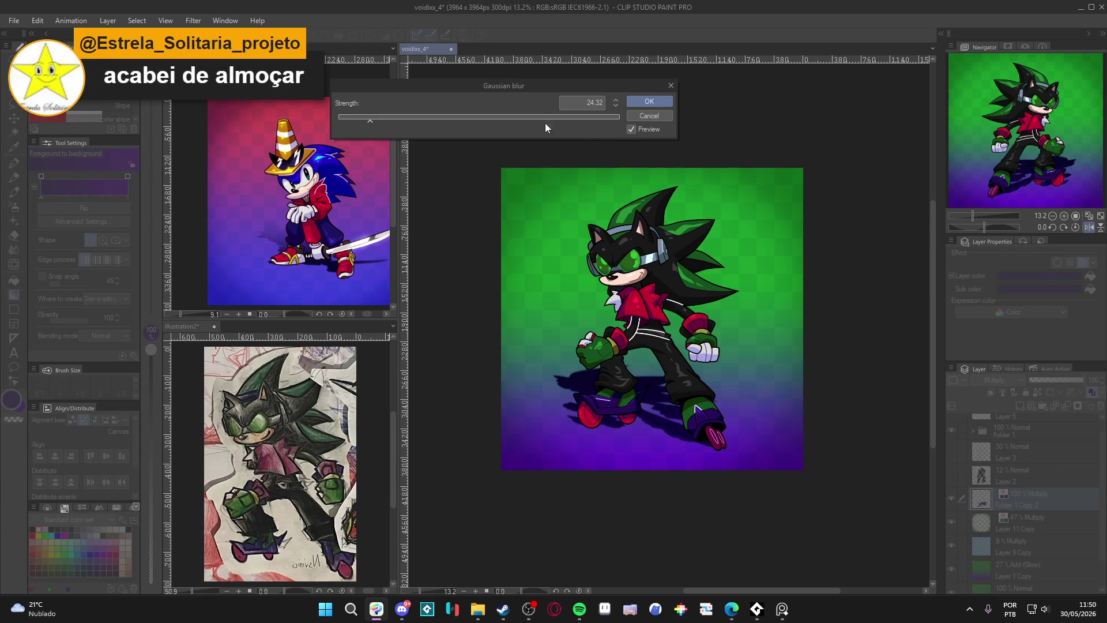
click(649, 102)
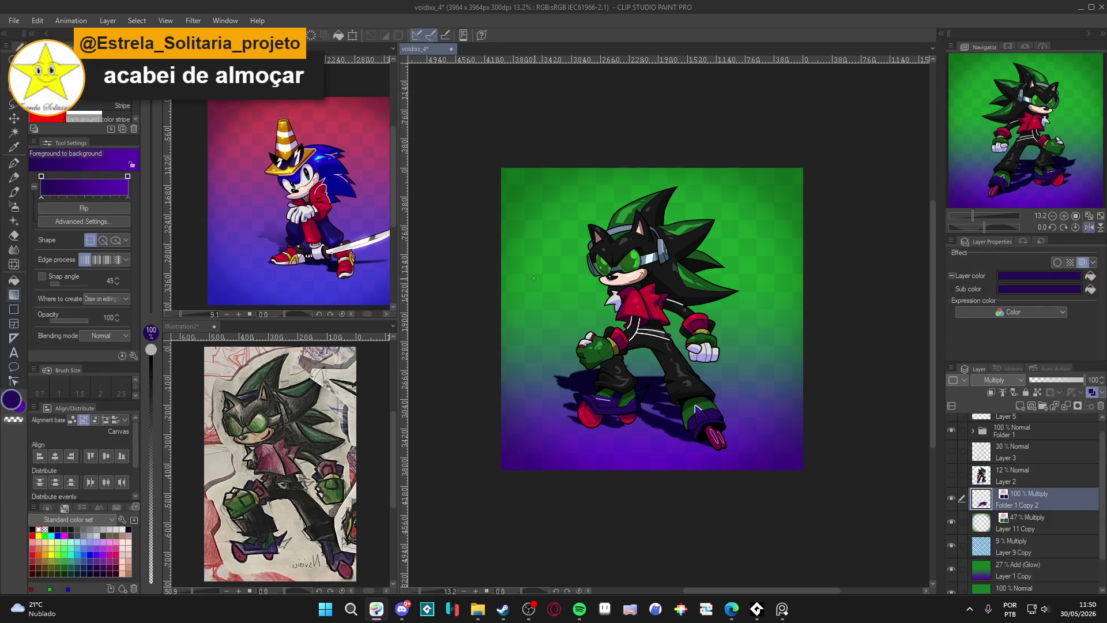
Switch to a large soft eraser and adjust its size
key(e)
click(81, 92)
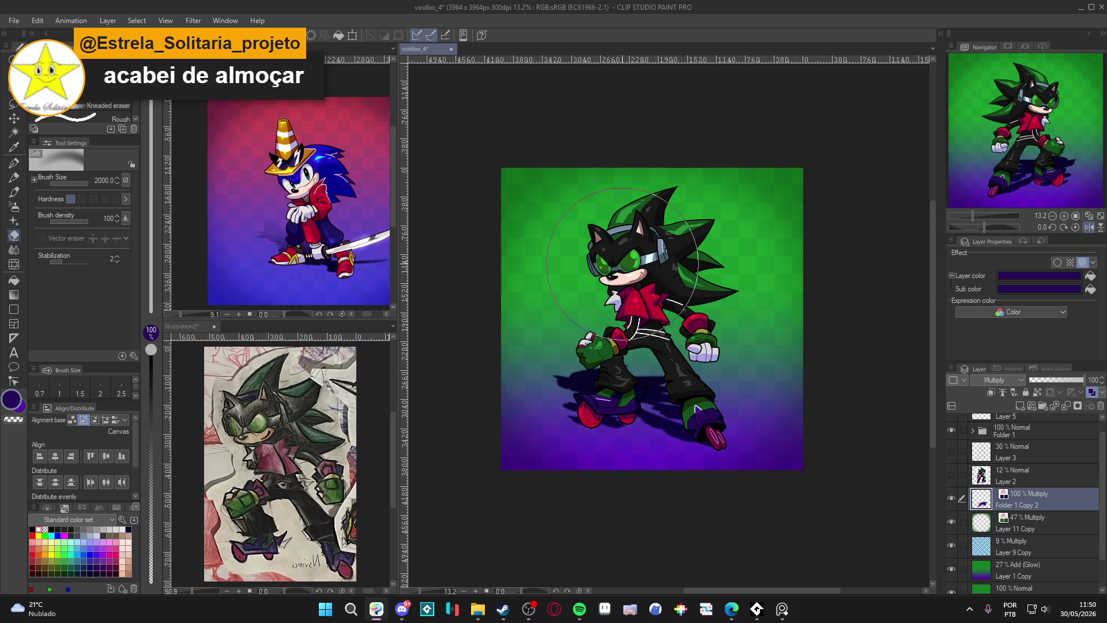
key(bracketleft)
key(bracketleft)
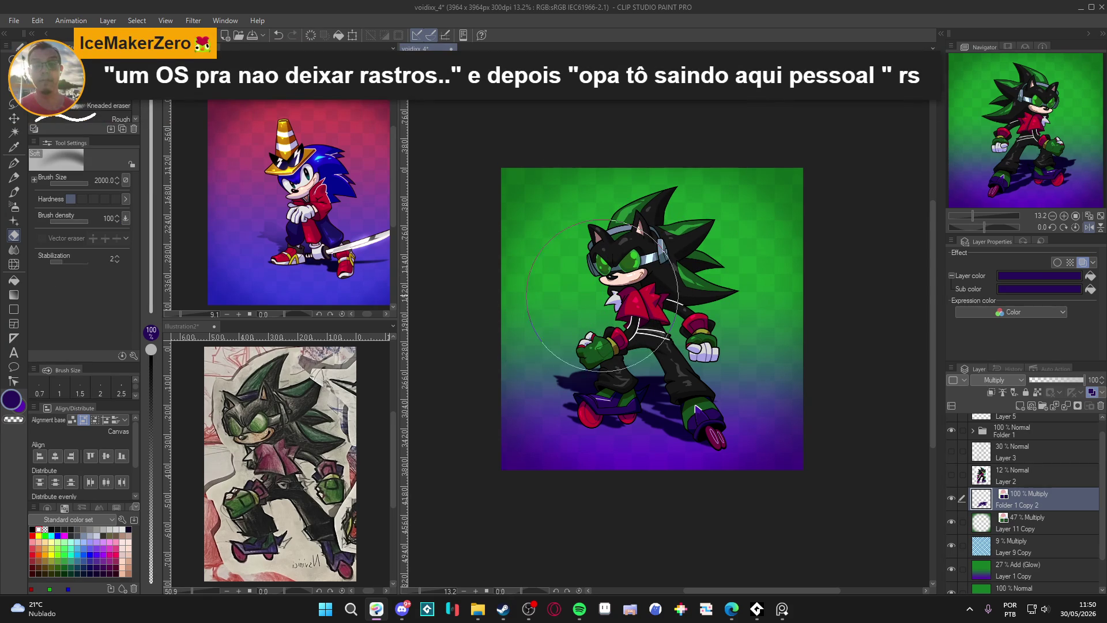
Set the soft eraser back to size 2000 to fade the shadow's edges
key(bracketright)
key(bracketright)
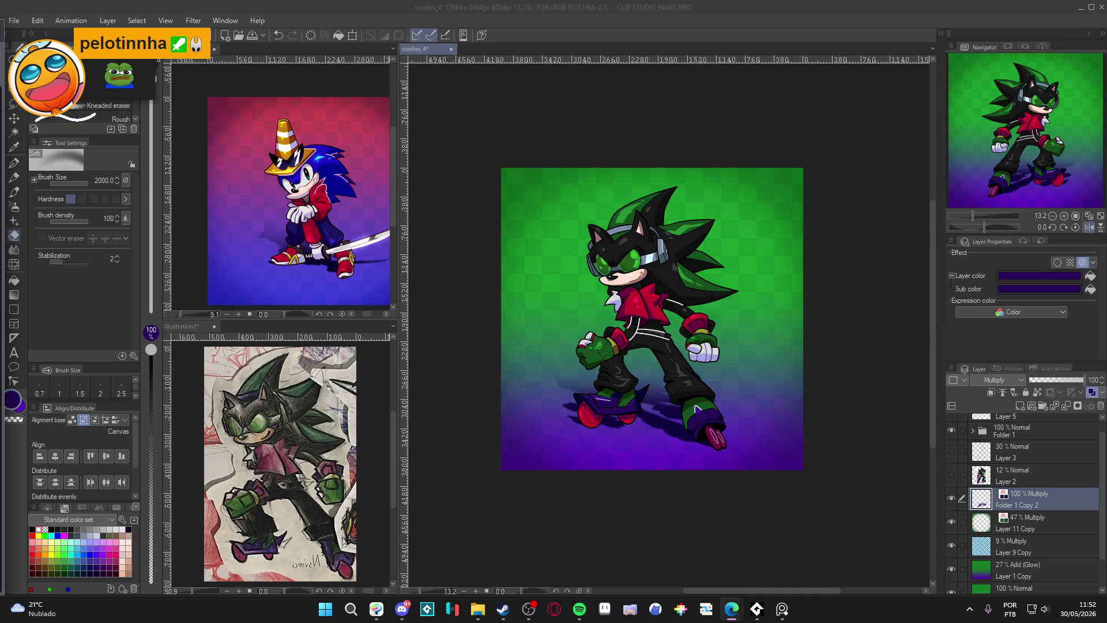
Save the file and toggle Folder 1's visibility to compare the shadow with the character
scroll(734, 317, up, 2)
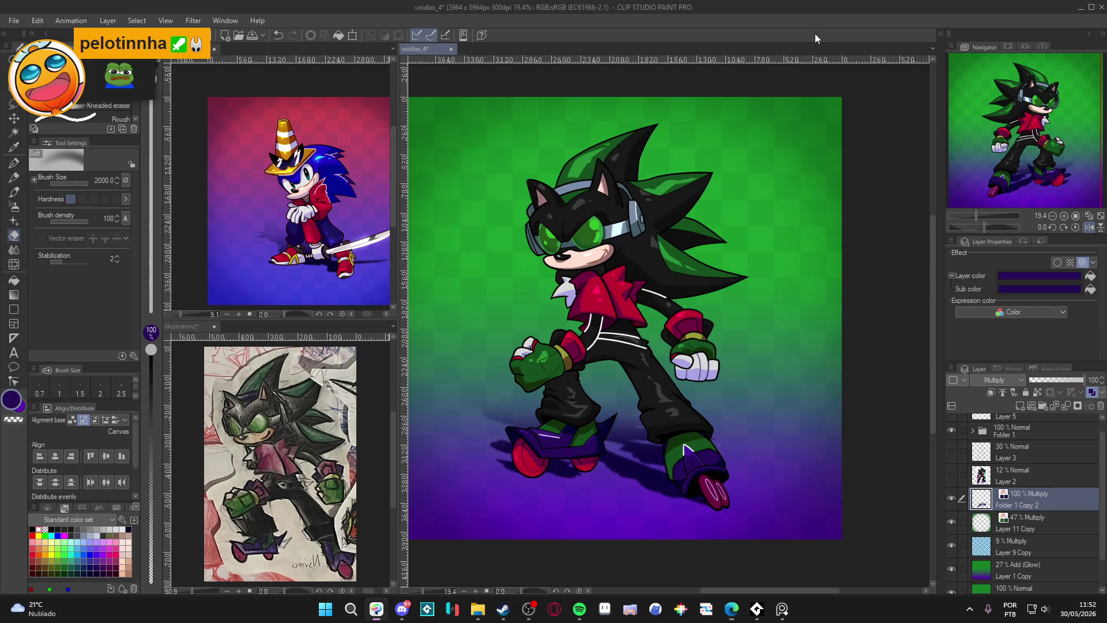
drag(662, 295, 689, 298)
key(ctrl+s)
scroll(1003, 479, up, 1)
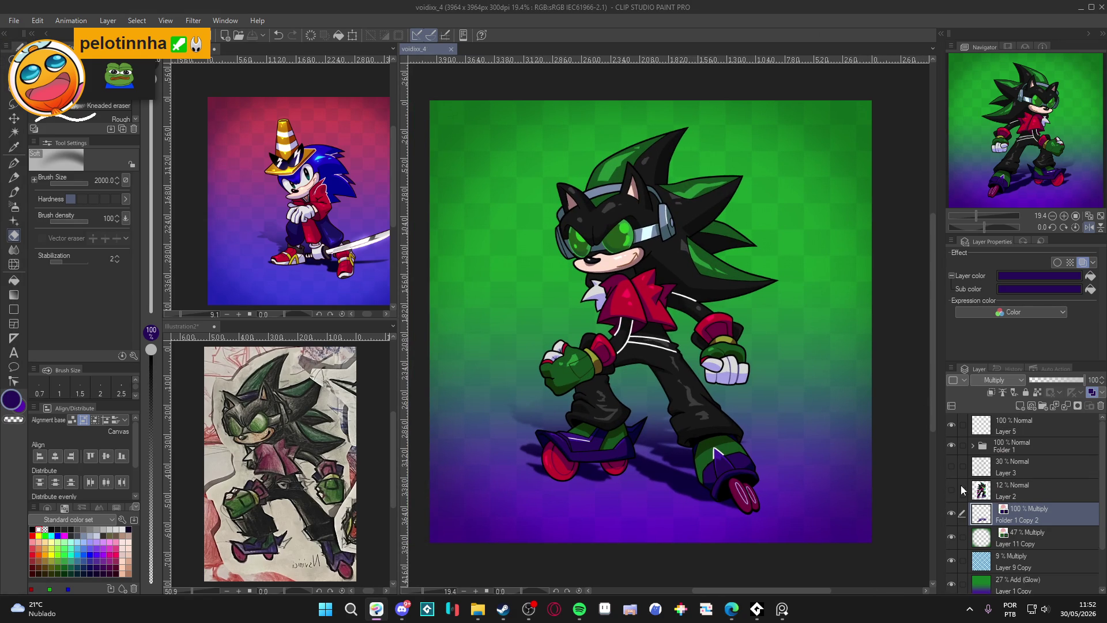
click(952, 450)
click(953, 450)
click(983, 448)
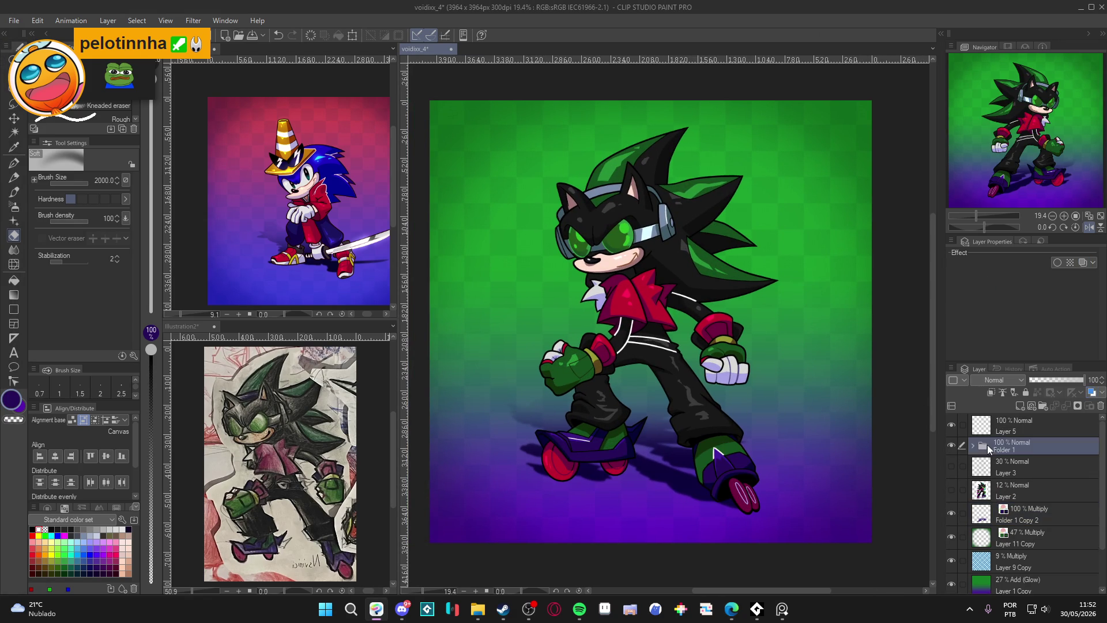
click(974, 446)
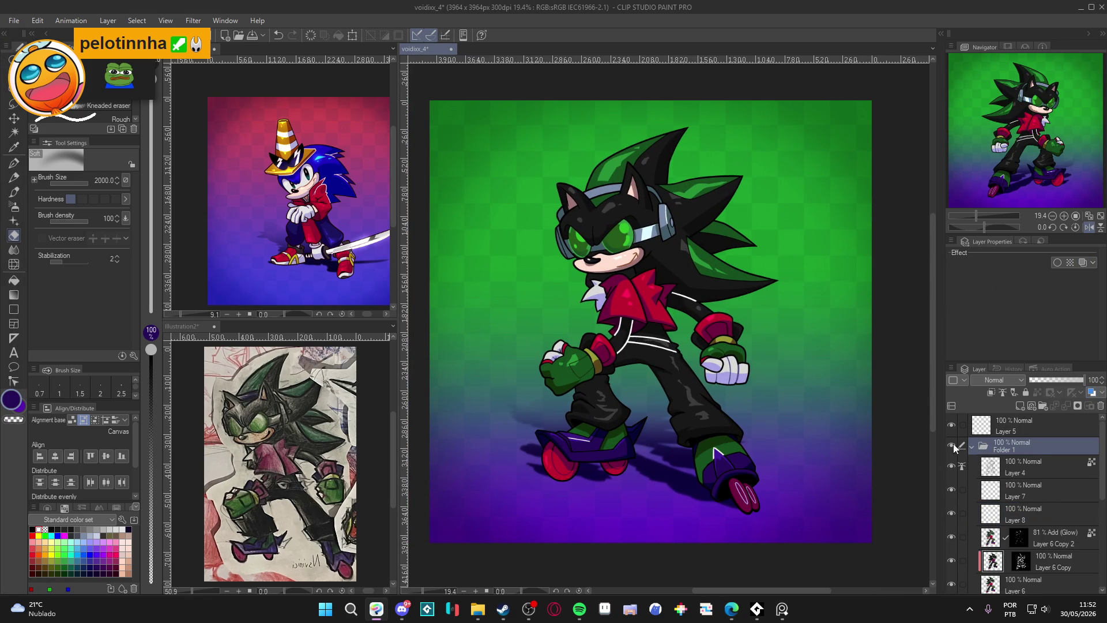
click(953, 446)
click(952, 445)
click(973, 446)
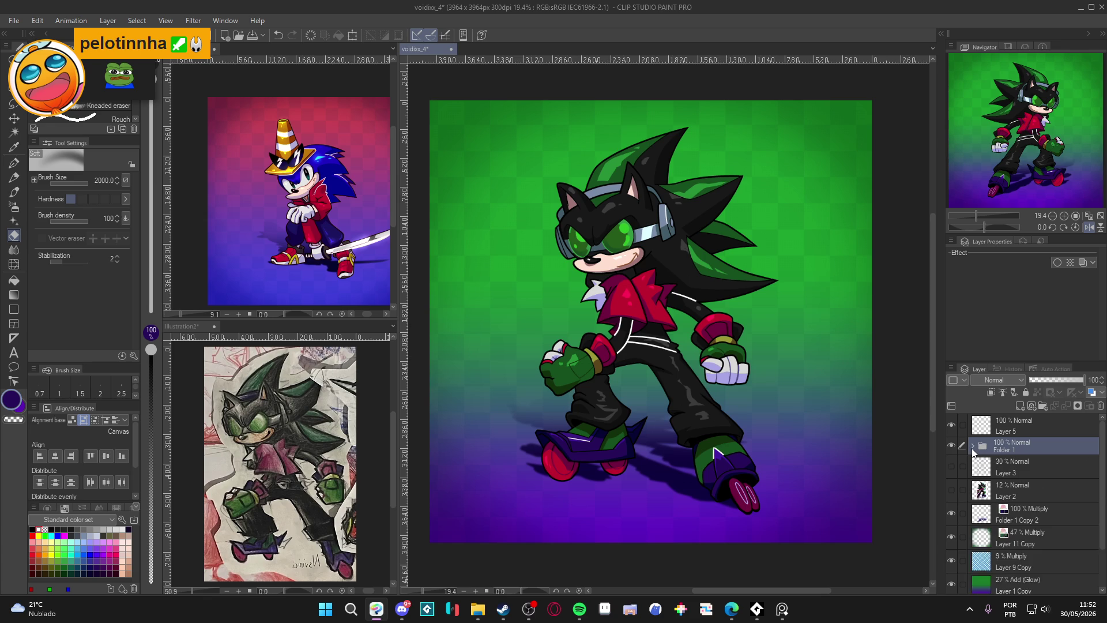
Add Layer 9 above Folder 1 and set its blending to Add (Glow) for airbrushing
key(ctrl+shift+n)
key(b)
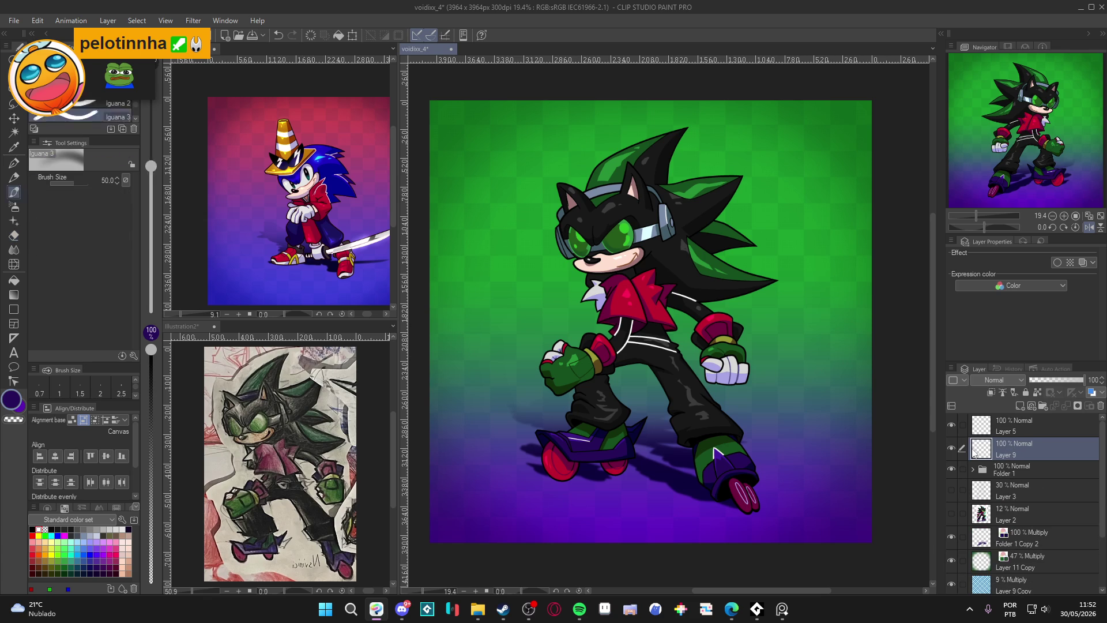
key(ctrl+s)
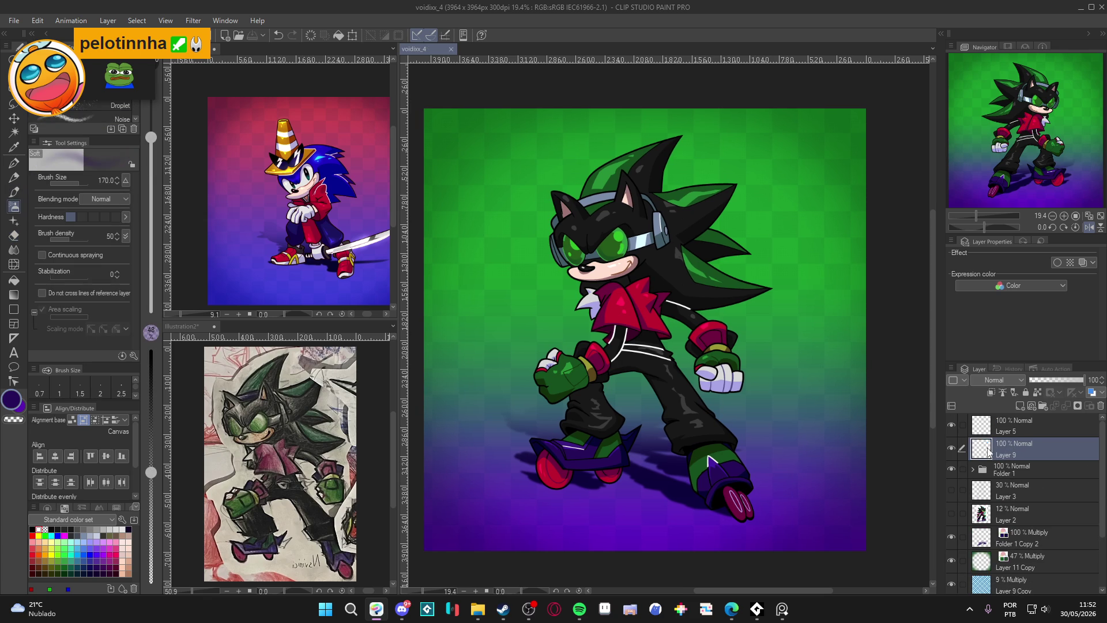
click(998, 380)
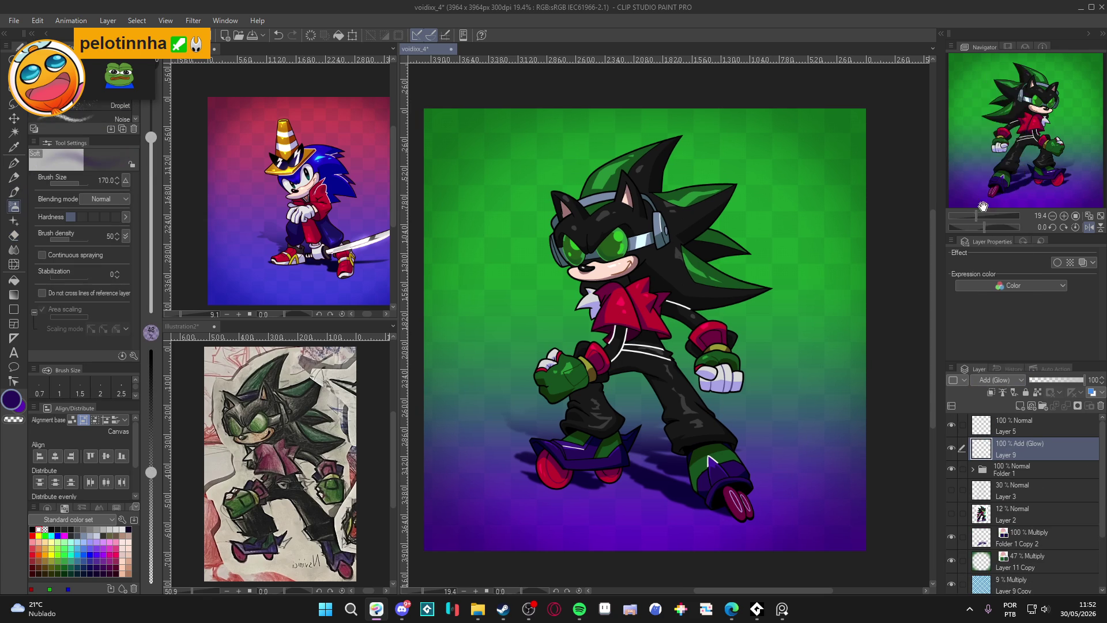
click(988, 193)
Sample green from the eye and airbrush soft glows on the hedgehog's hair spikes
key(bracketright)
alt+click(618, 238)
key(bracketleft)
key(bracketleft)
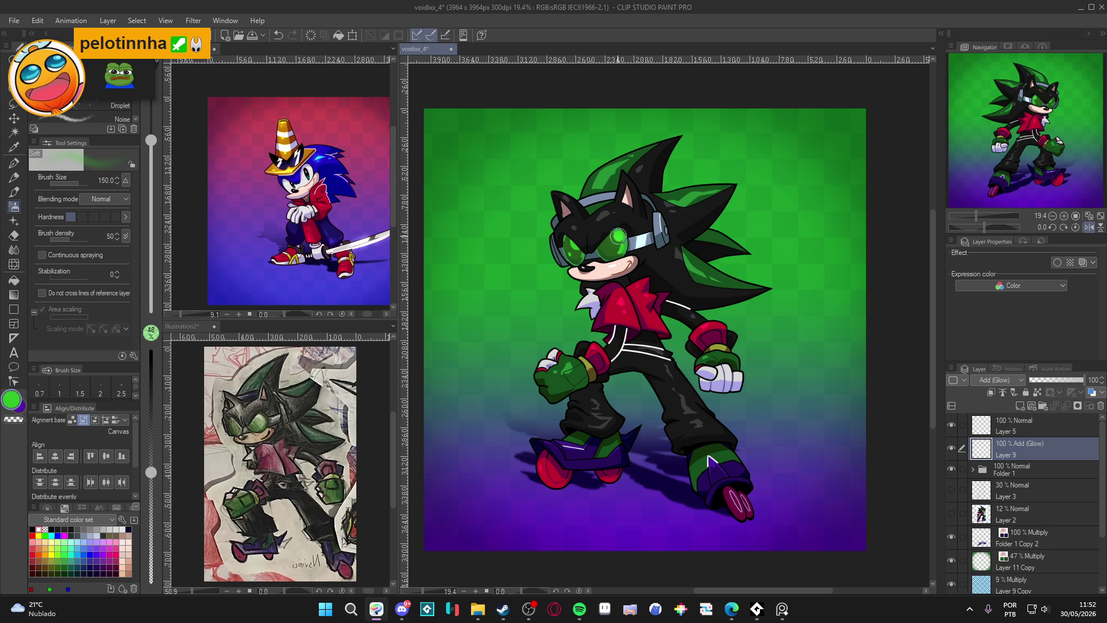
key(bracketleft)
key(bracketleft)
key(bracketright)
key(bracketright)
drag(608, 171, 610, 168)
drag(693, 191, 706, 199)
drag(689, 261, 704, 277)
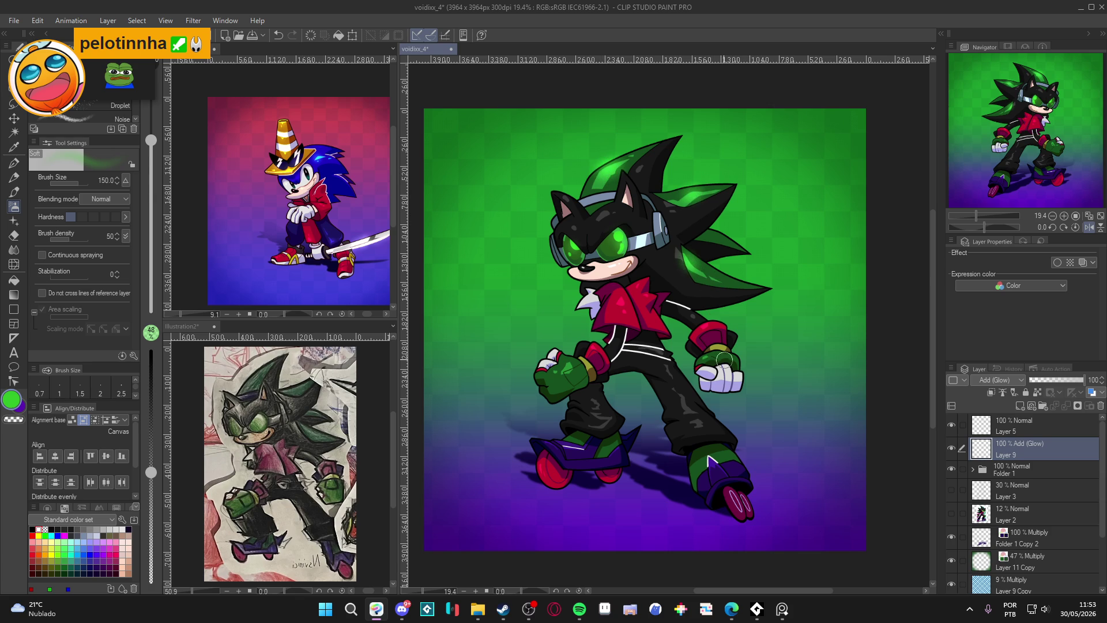
key(bracketleft)
key(bracketleft)
key(bracketleft)
key(bracketright)
key(bracketright)
alt+click(613, 265)
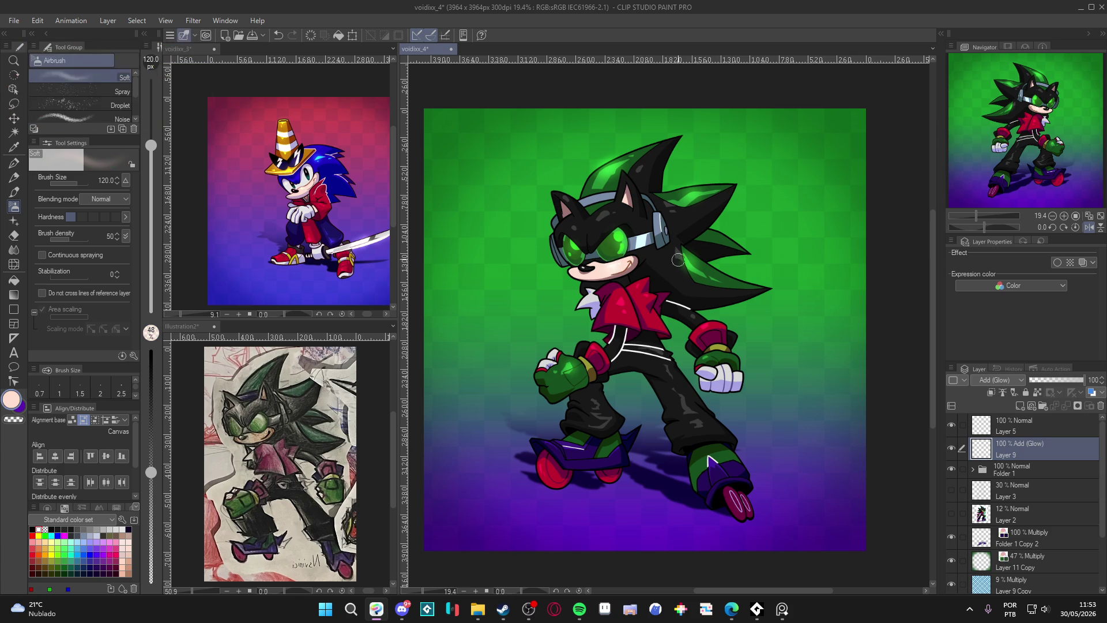
Pick a near-black and airbrush a soft highlight along the trouser leg, brush sized 70–120
alt+click(707, 323)
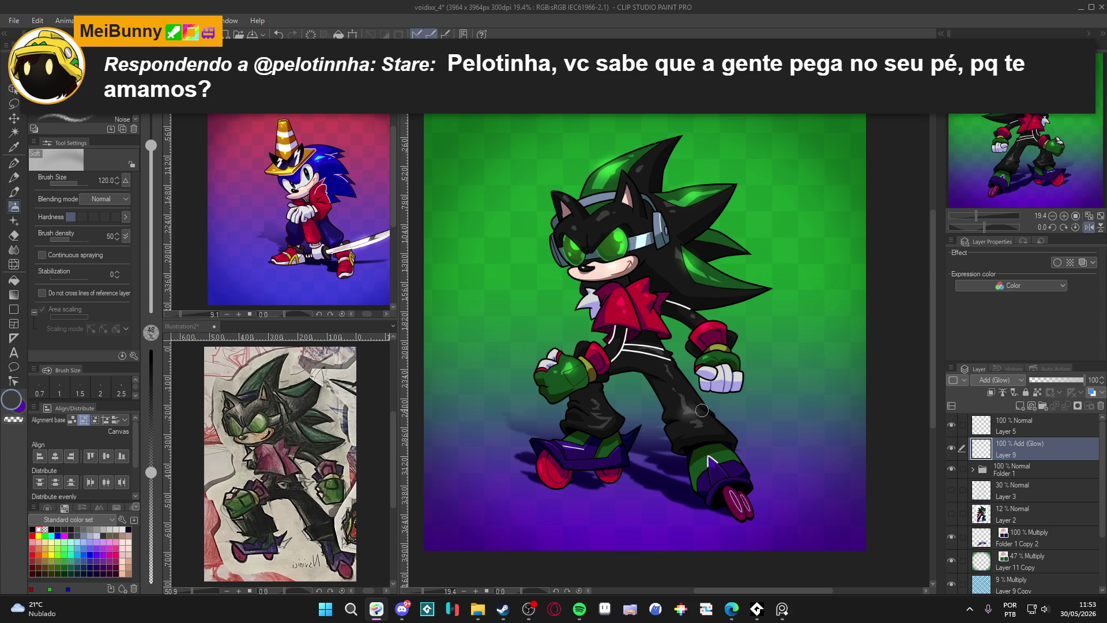
key(bracketleft)
key(bracketleft)
key(bracketleft)
drag(687, 399, 699, 423)
key(bracketright)
key(bracketright)
key(bracketright)
key(bracketright)
key(bracketleft)
key(bracketleft)
key(bracketleft)
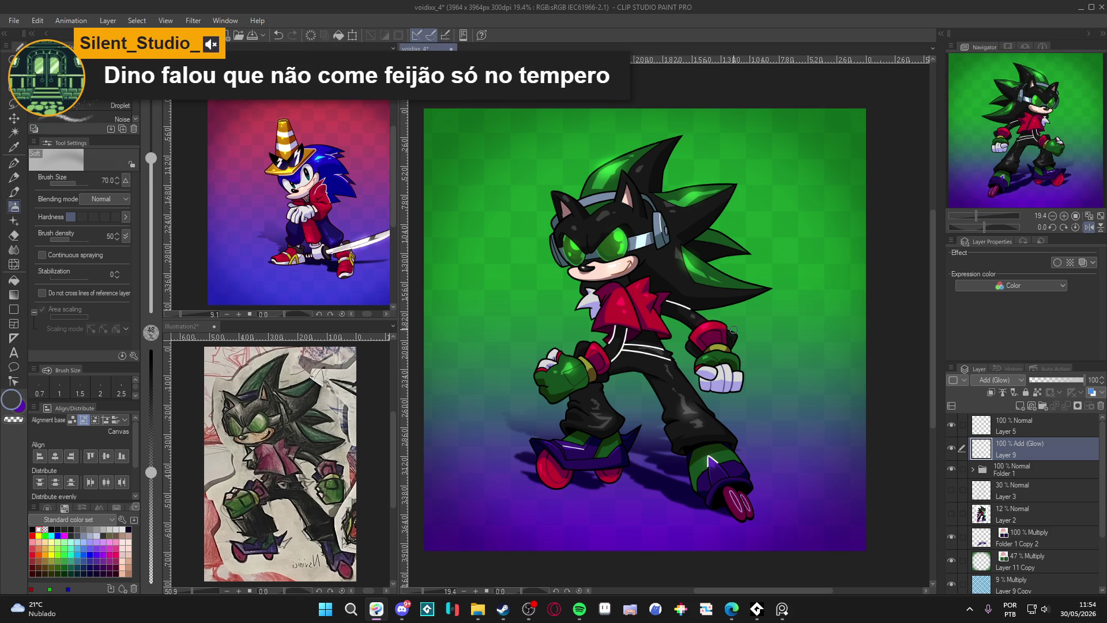
scroll(695, 379, down, 1)
scroll(695, 381, up, 2)
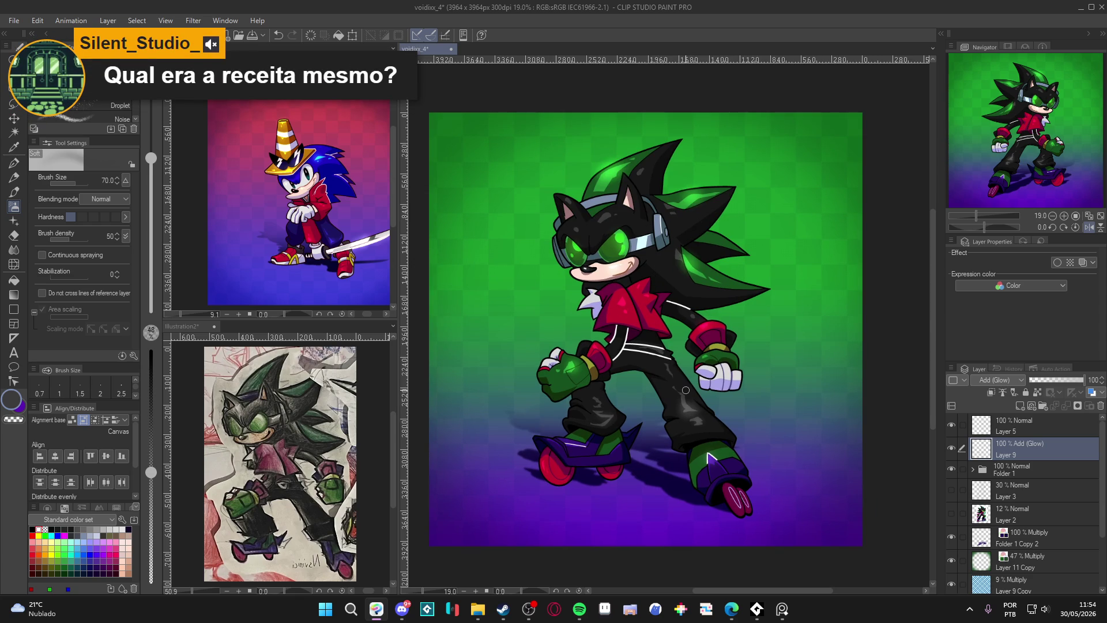
key(bracketright)
key(bracketright)
key(bracketright)
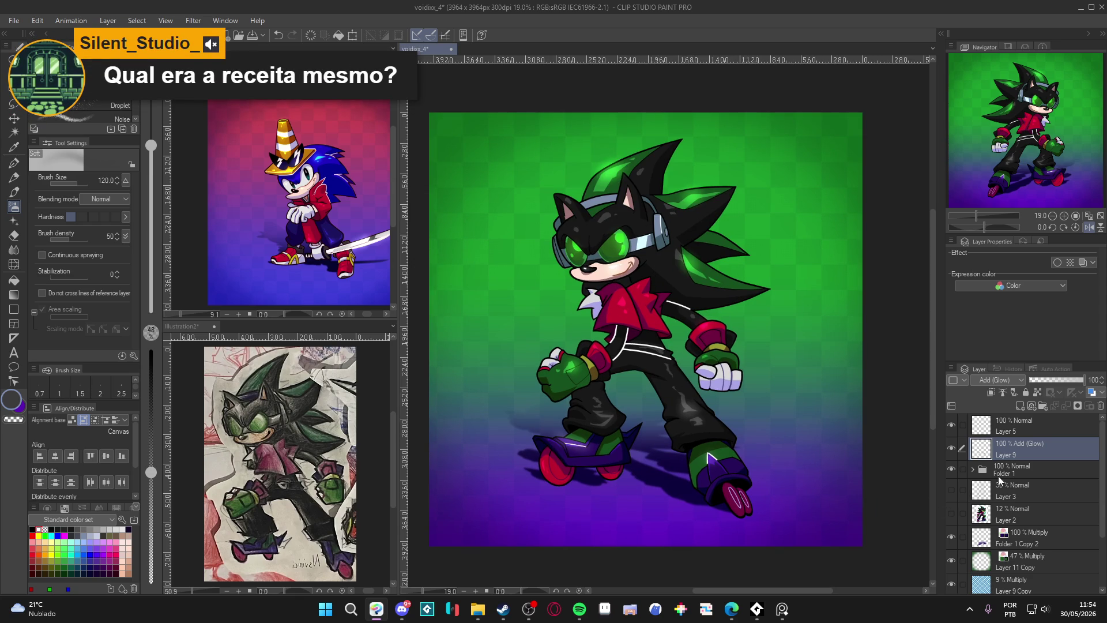
Expand Folder 1 and reposition Layer 9 in the layer stack
click(975, 470)
mouse_move(1009, 449)
mouse_down()
mouse_move(1038, 485)
mouse_move(1013, 434)
mouse_up()
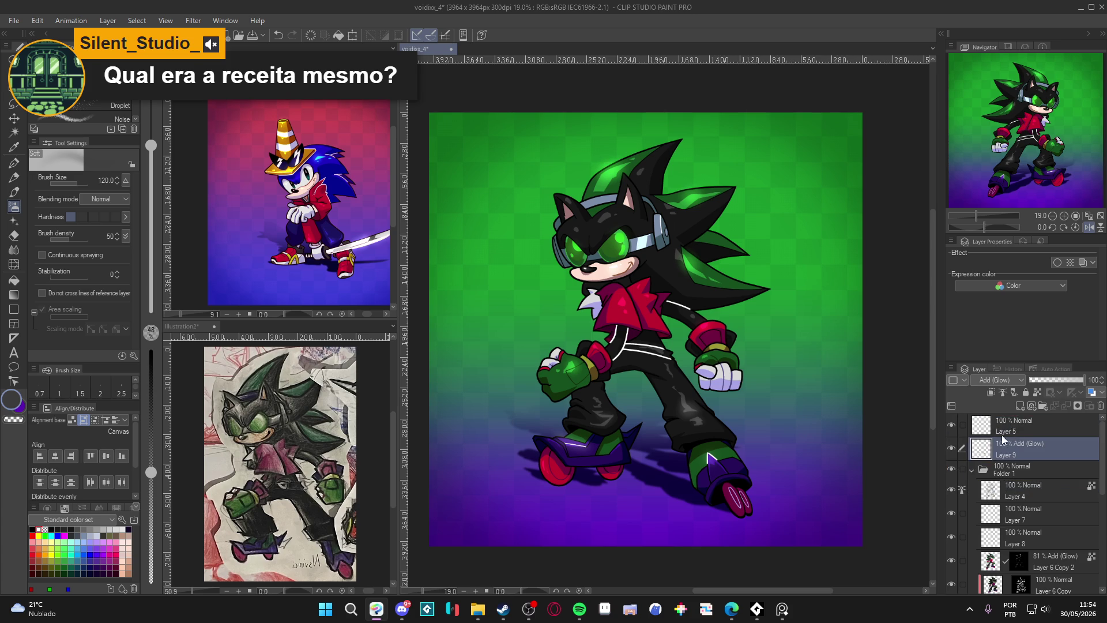
scroll(680, 434, down, 2)
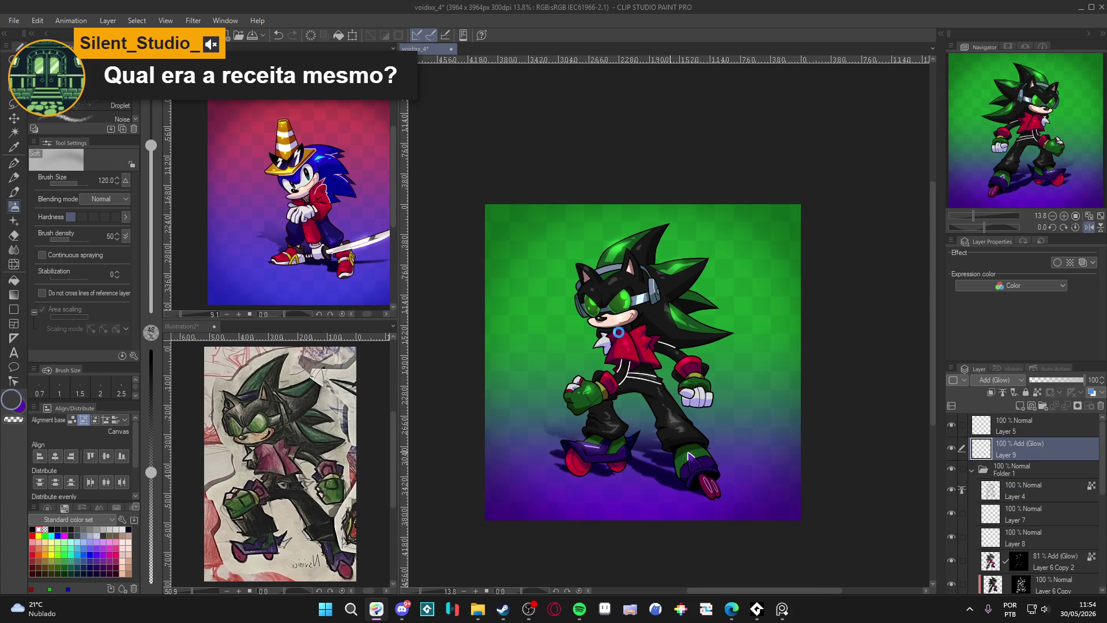
Save the artwork with Ctrl+S, then zoom in and out to review the glows
key(ctrl+s)
scroll(624, 332, up, 1)
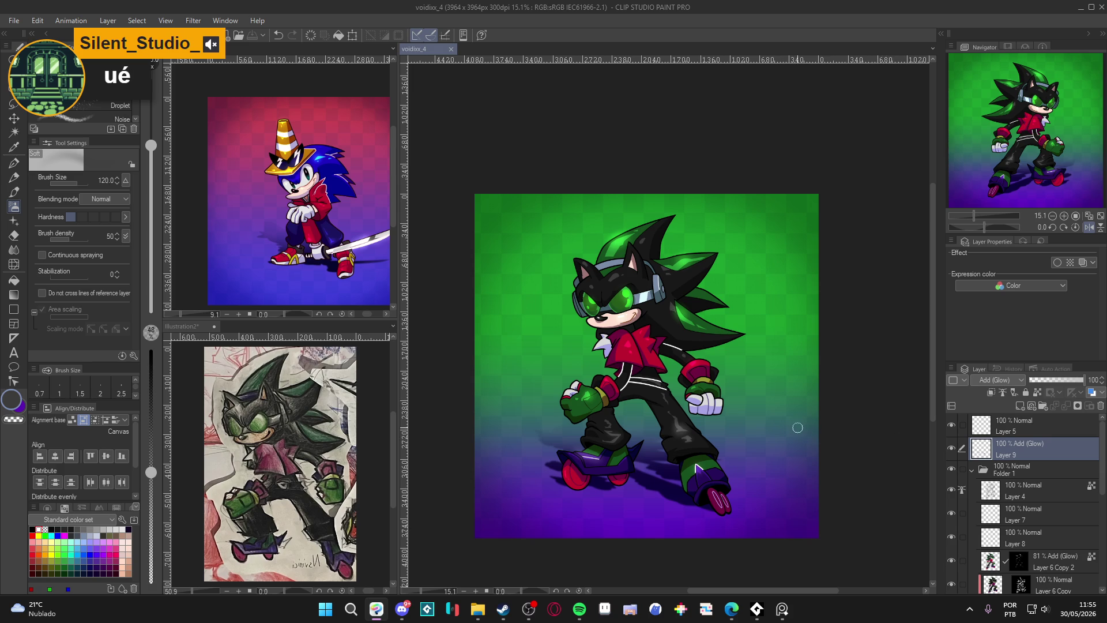
scroll(718, 430, down, 1)
scroll(694, 412, up, 1)
scroll(697, 404, down, 1)
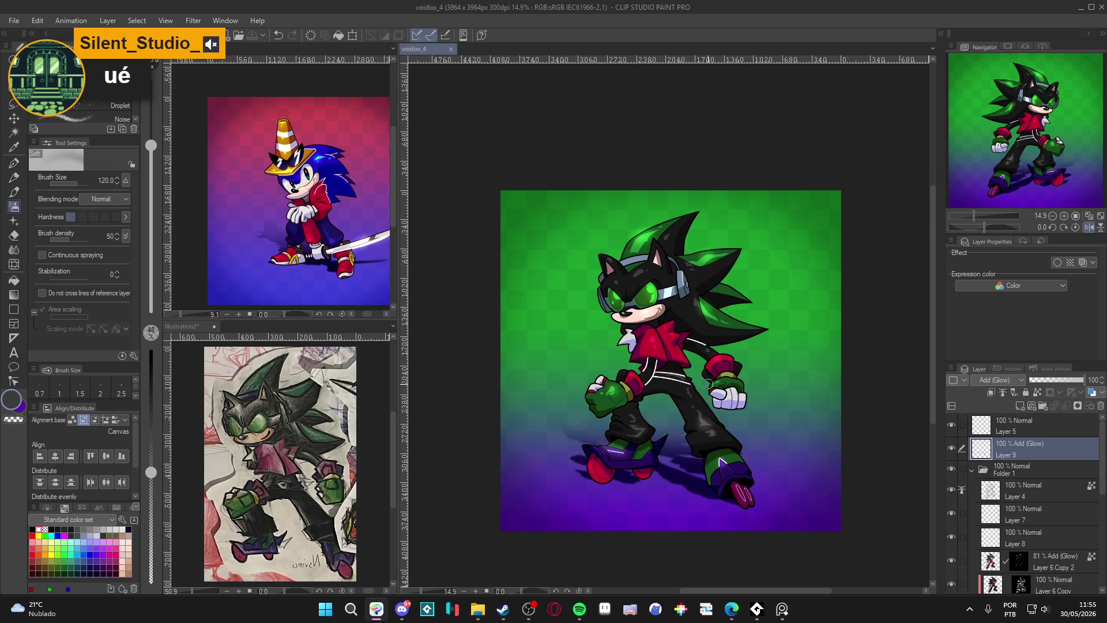
scroll(723, 377, down, 2)
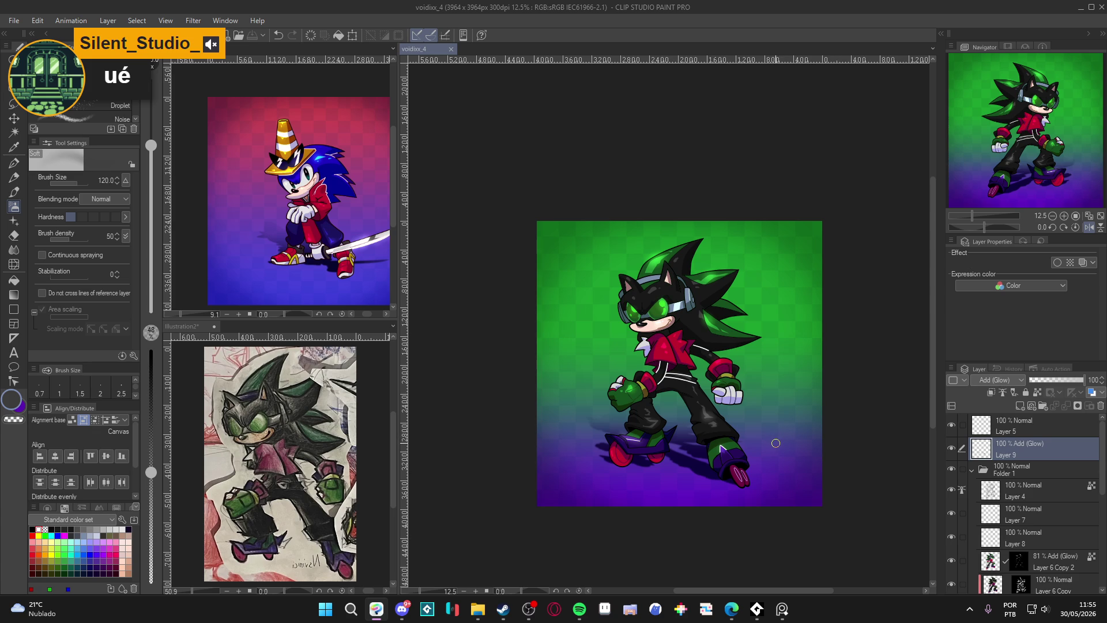
scroll(731, 381, up, 1)
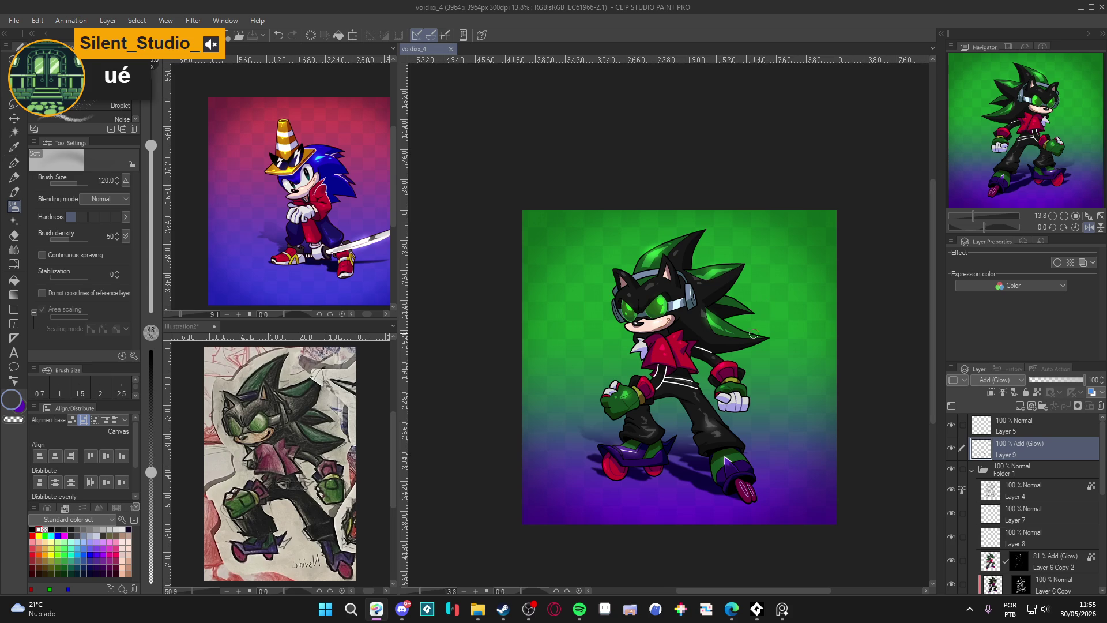
scroll(753, 333, up, 2)
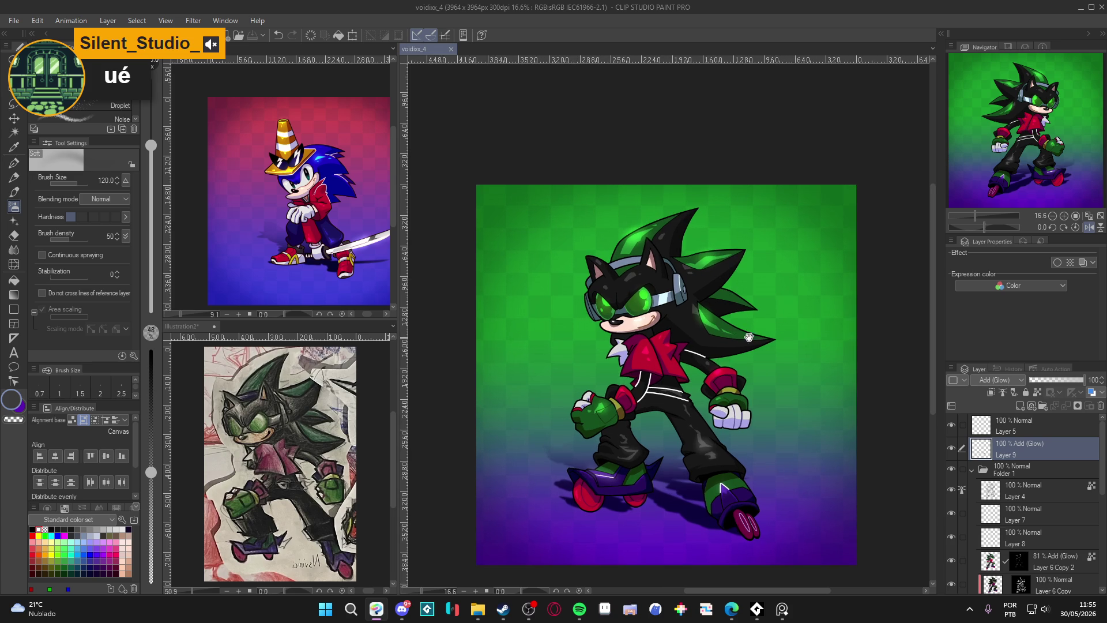
Duplicate Layer 4 and apply a Gaussian blur of strength 27.16 to the copy
right_click(1006, 490)
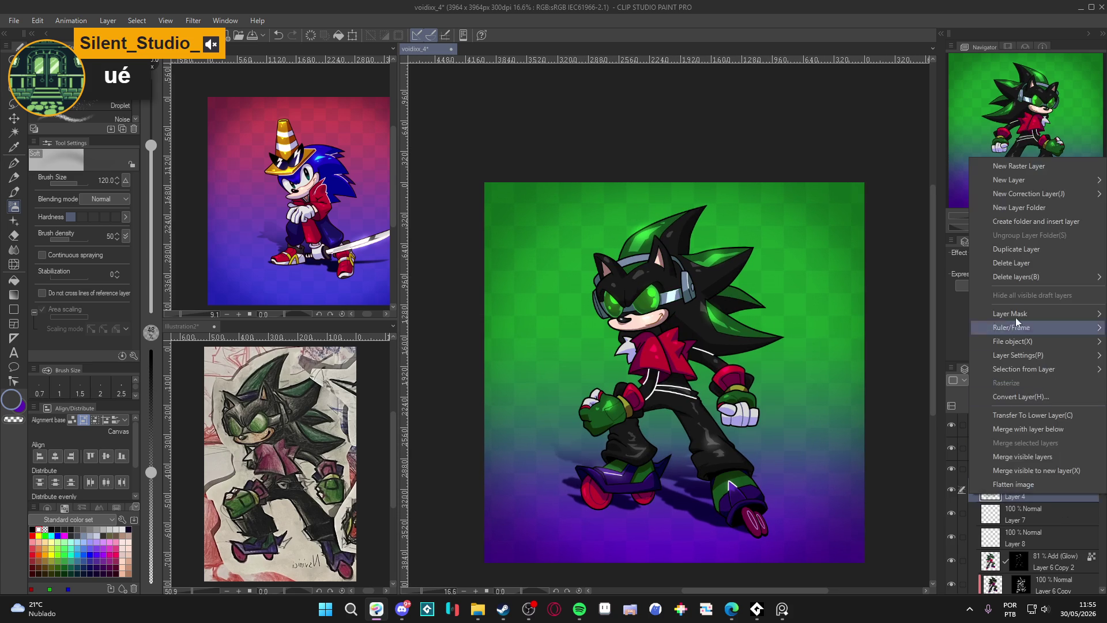
click(1016, 249)
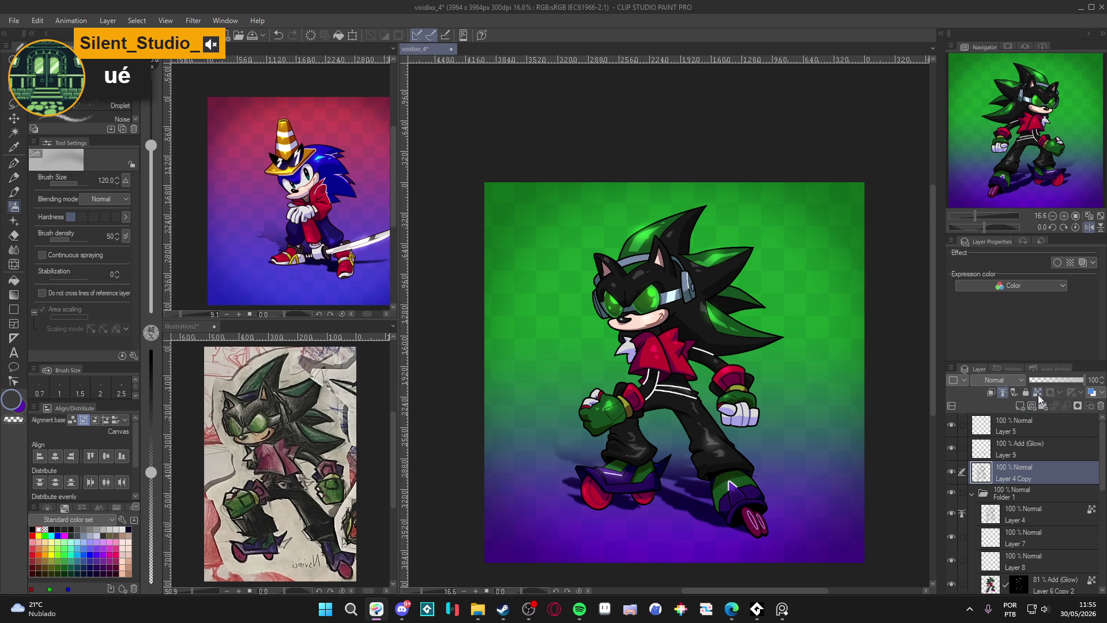
click(194, 21)
mouse_move(230, 68)
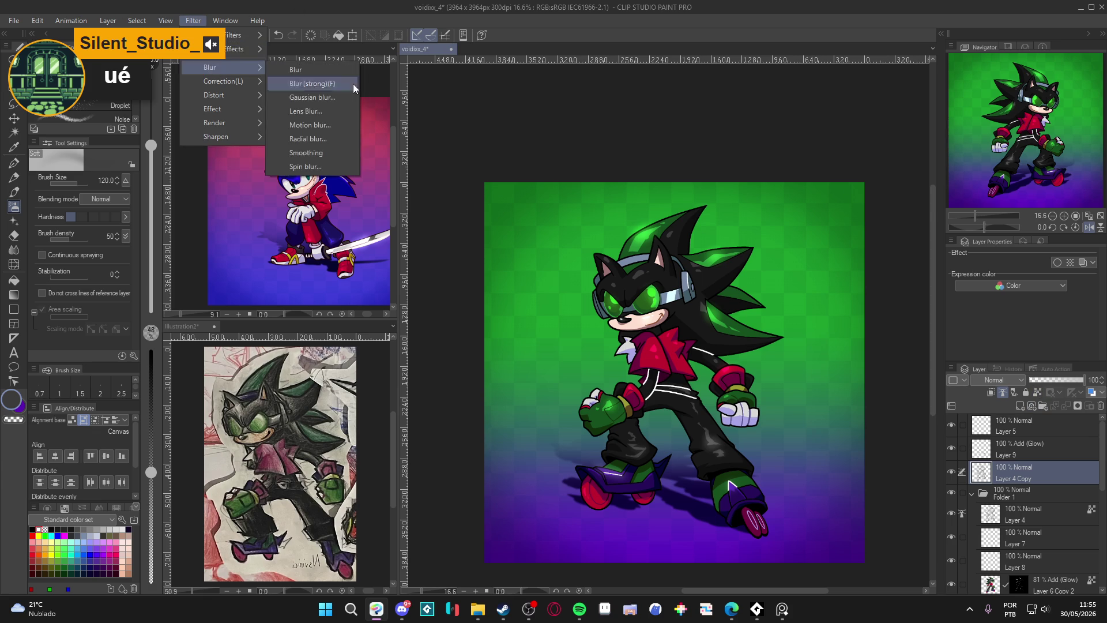
click(331, 98)
click(374, 122)
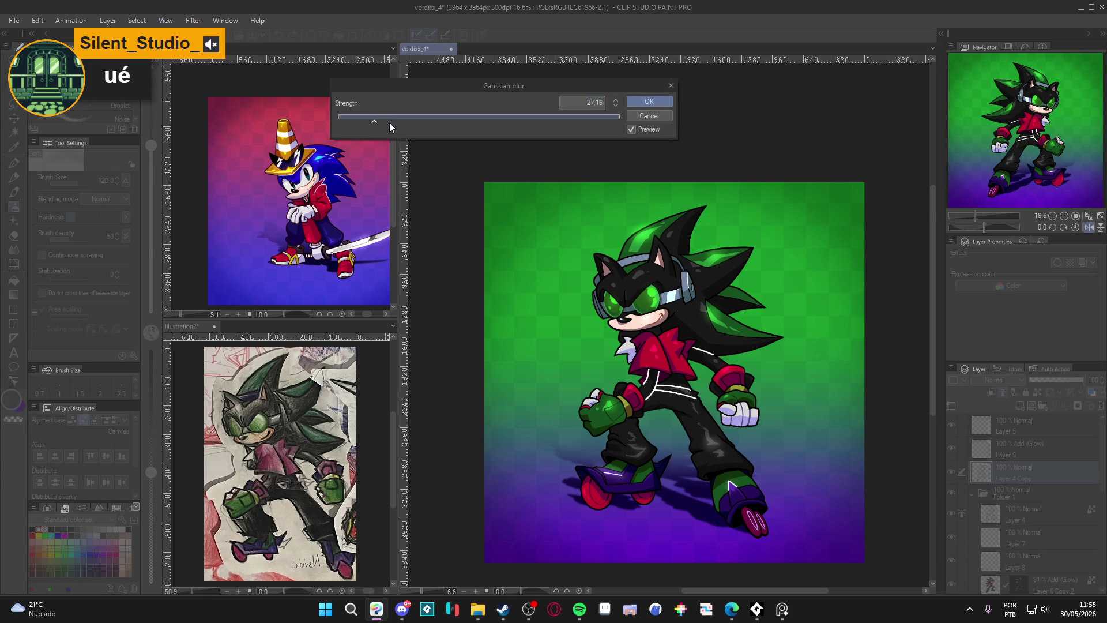
click(663, 101)
Lower Layer 4 Copy's opacity to 48%, then toggle its visibility to compare
click(1056, 381)
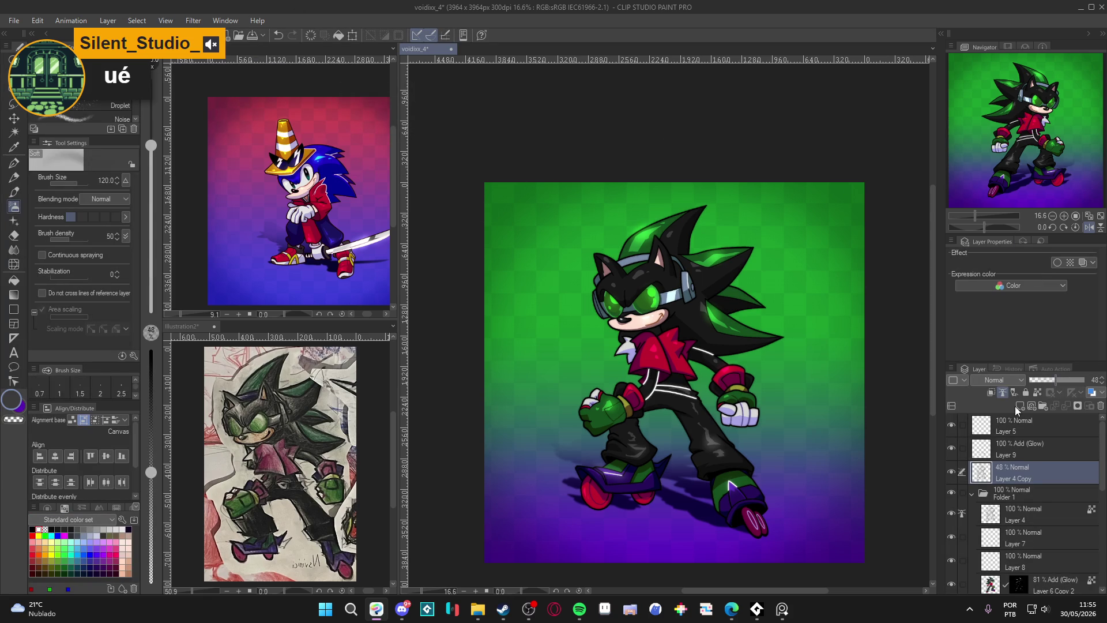
click(951, 473)
click(952, 473)
scroll(723, 370, up, 1)
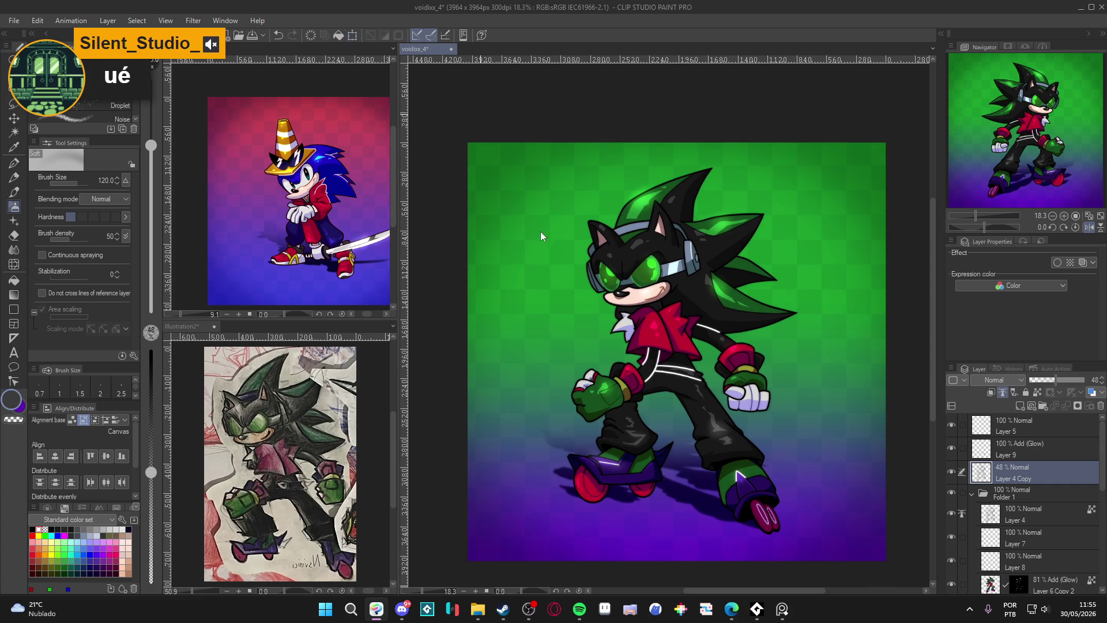
Save the artwork, then save it as PNG voidixx_4.png, accepting the layer-information warning
key(ctrl+s)
click(12, 20)
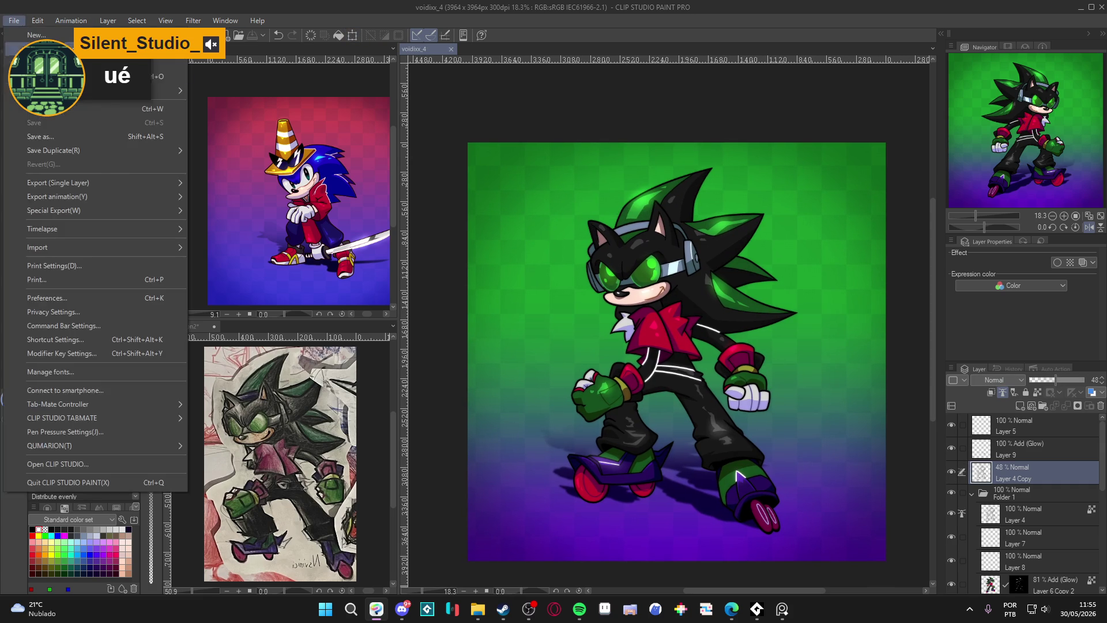
click(64, 136)
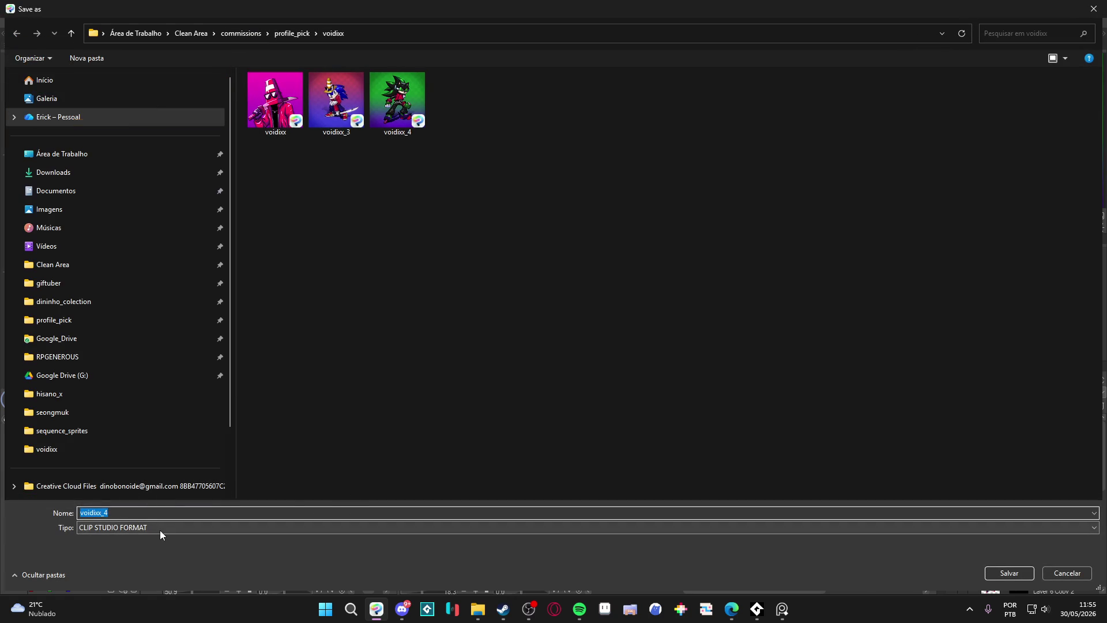
click(160, 529)
click(122, 564)
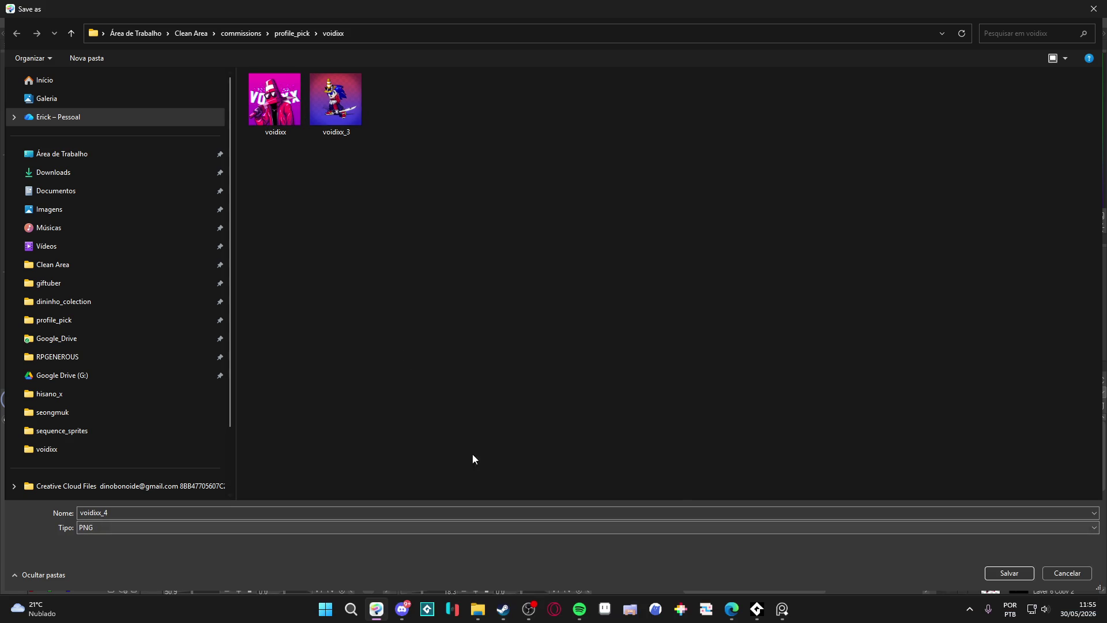
click(1007, 574)
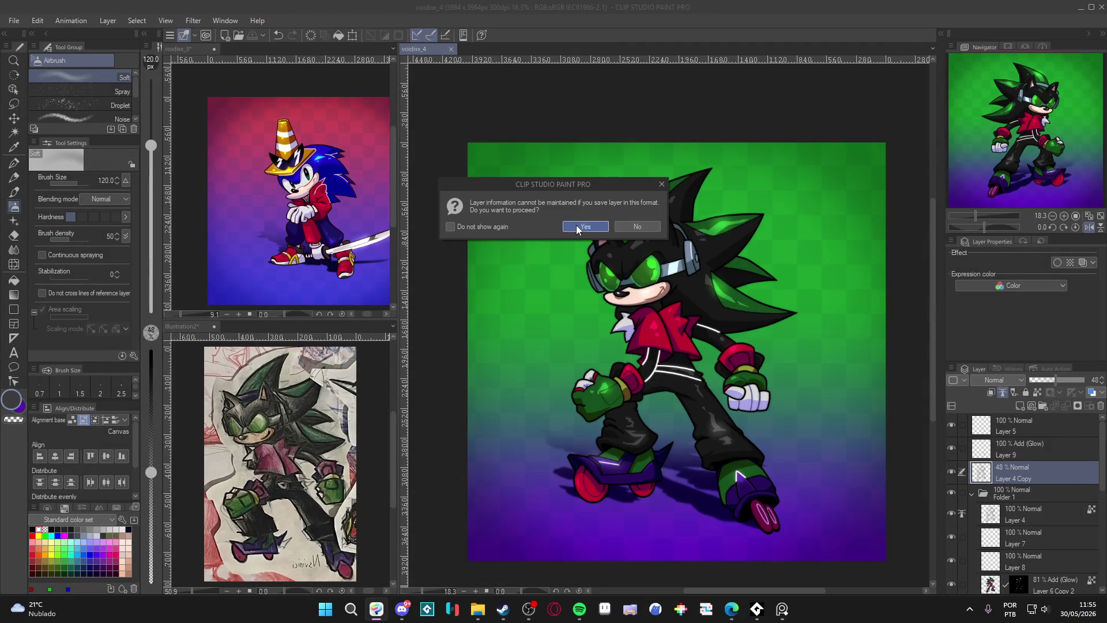
click(576, 224)
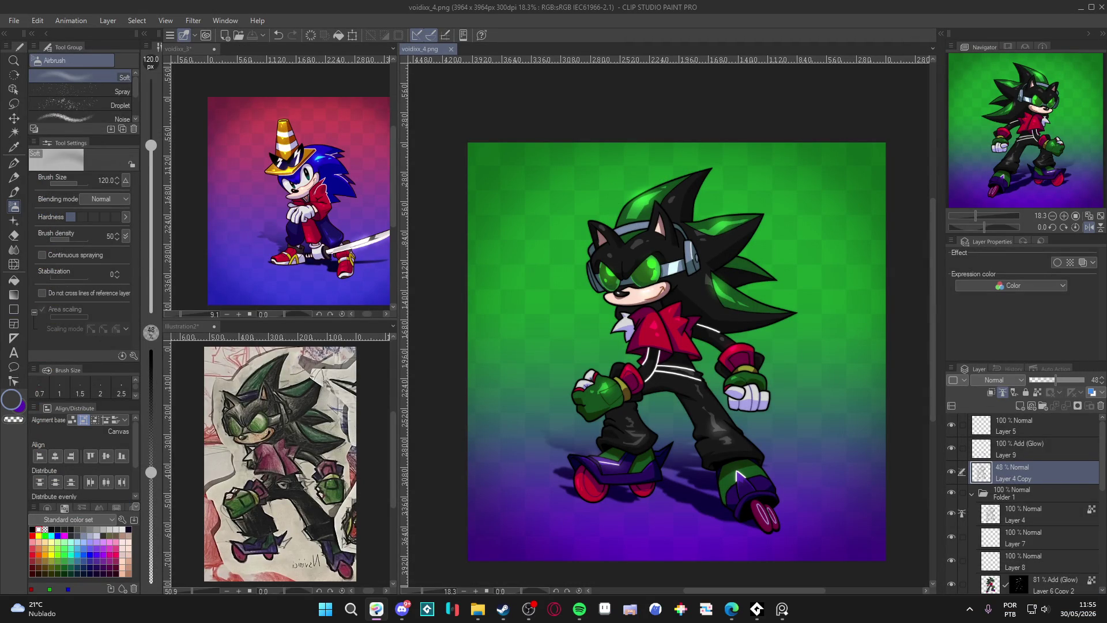